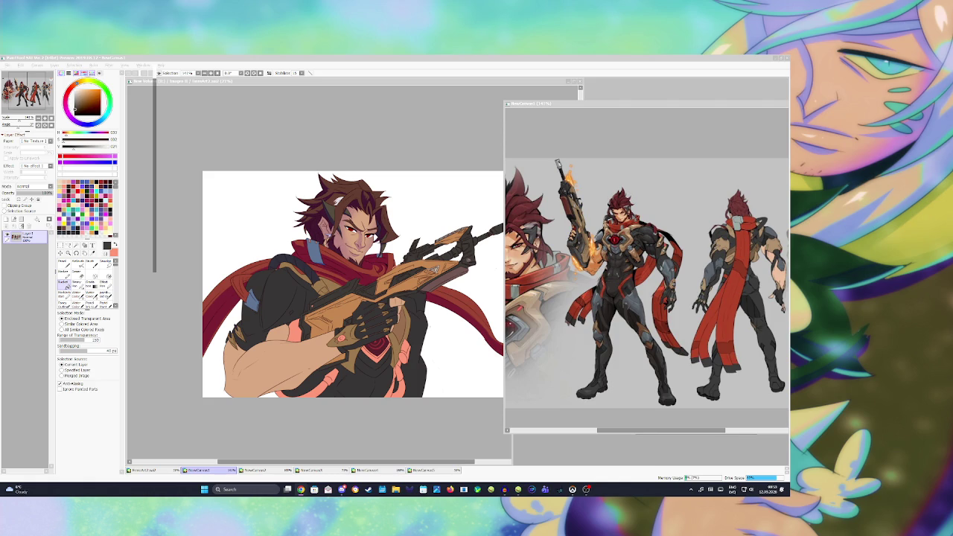
# Bring the EmreArt2 canvas forward and Magic Wand-select the scarf on the base layer
pyautogui.click(401, 336)
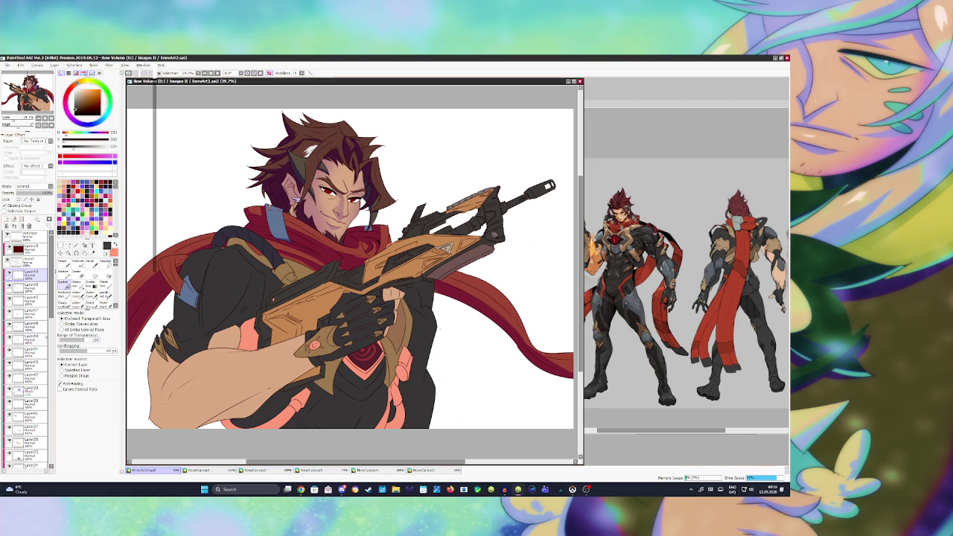
pyautogui.click(30, 390)
pyautogui.click(64, 262)
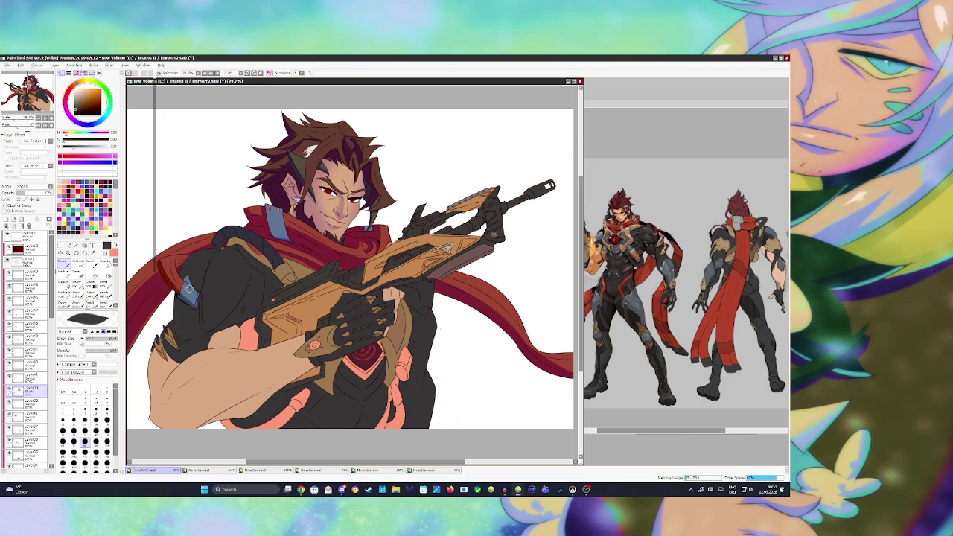
pyautogui.press('a')
pyautogui.press('w')
pyautogui.click(179, 267)
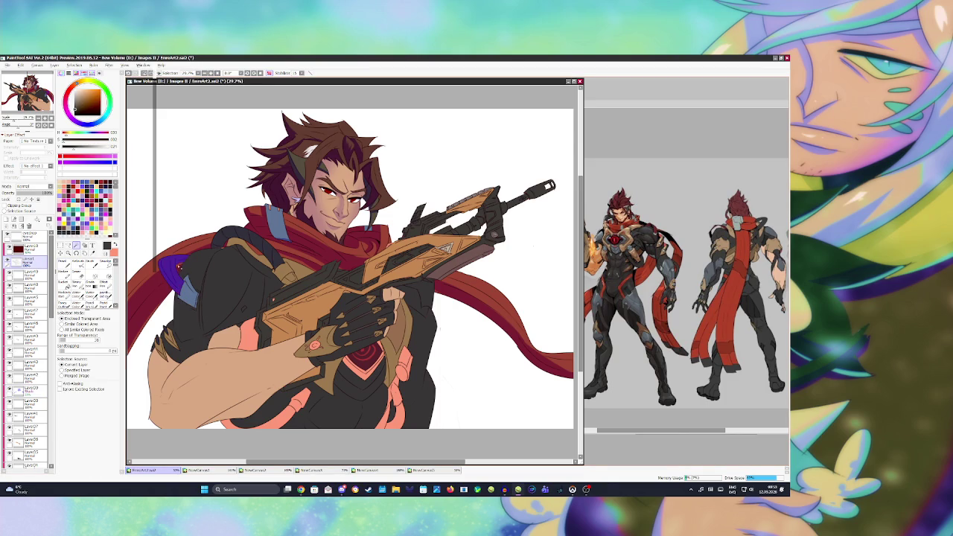
# Paint blue shading strokes inside the scarf's shoulder fold on the Shade clipping layer
pyautogui.click(30, 390)
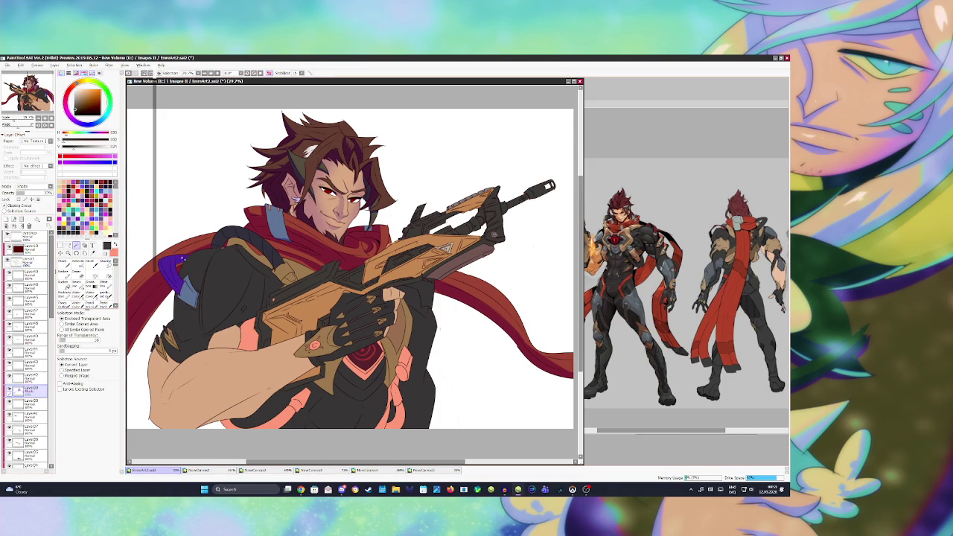
pyautogui.click(63, 262)
pyautogui.moveTo(175, 262); pyautogui.dragTo(166, 283)
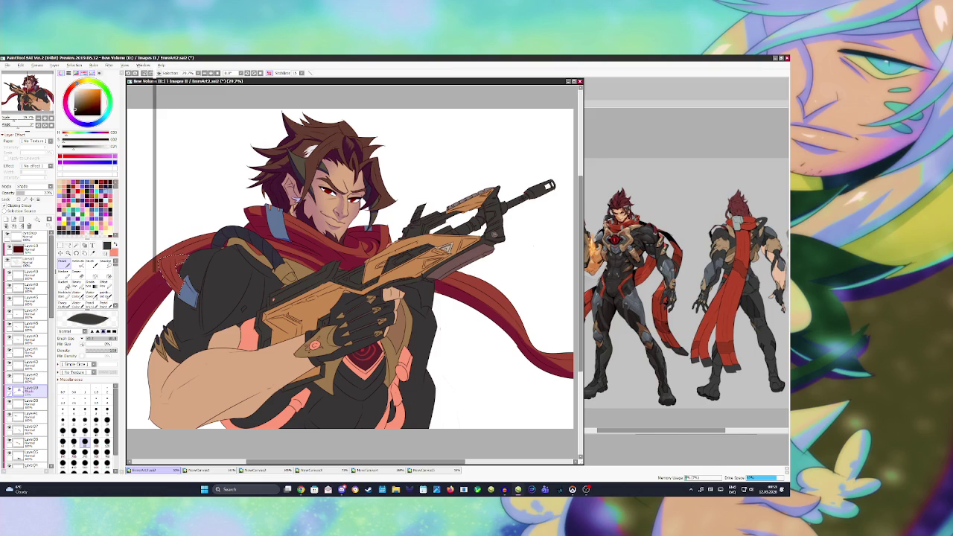
pyautogui.click(105, 188)
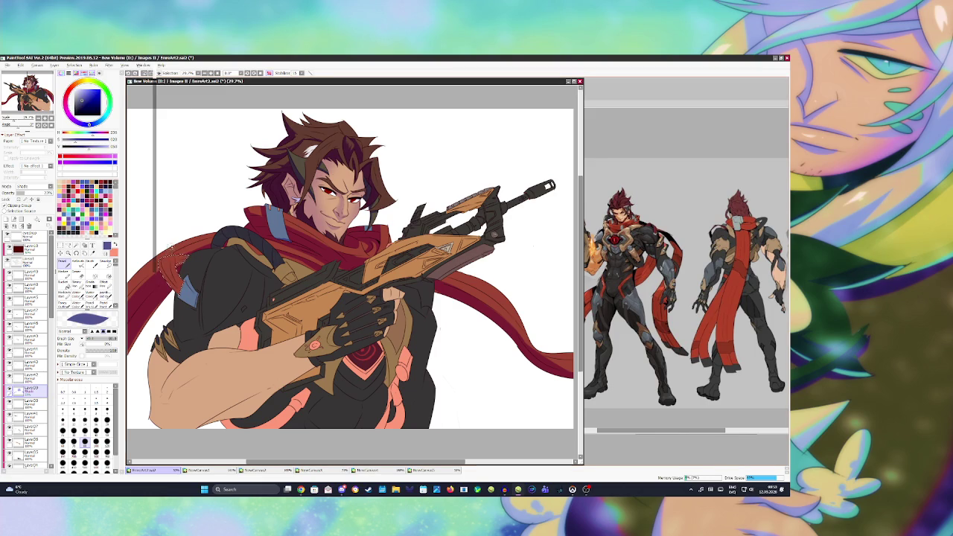
pyautogui.moveTo(193, 272); pyautogui.dragTo(181, 290)
# Magic Wand-select the jacket on the base layer and move to the shading layer
pyautogui.hotkey('ctrl', 'd')
pyautogui.click(26, 263)
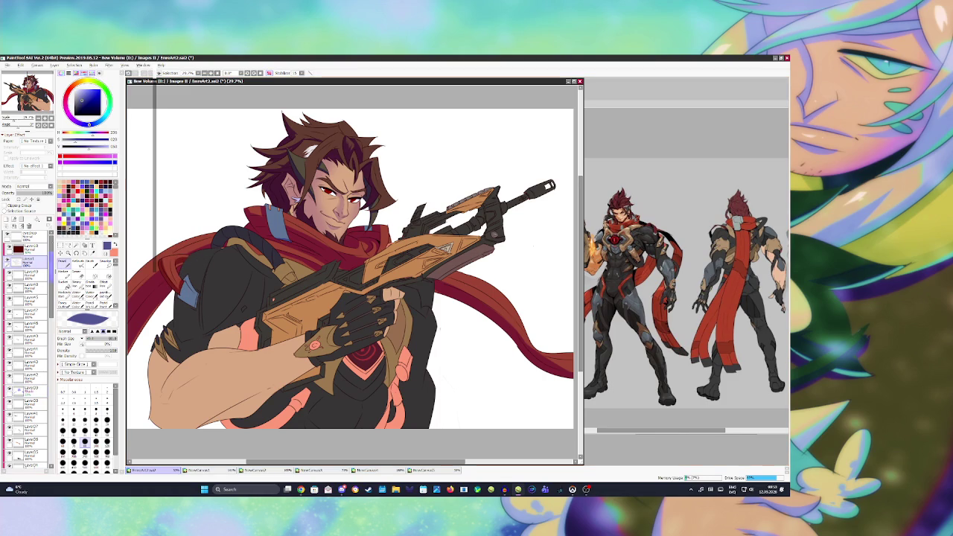
pyautogui.press('w')
pyautogui.click(199, 305)
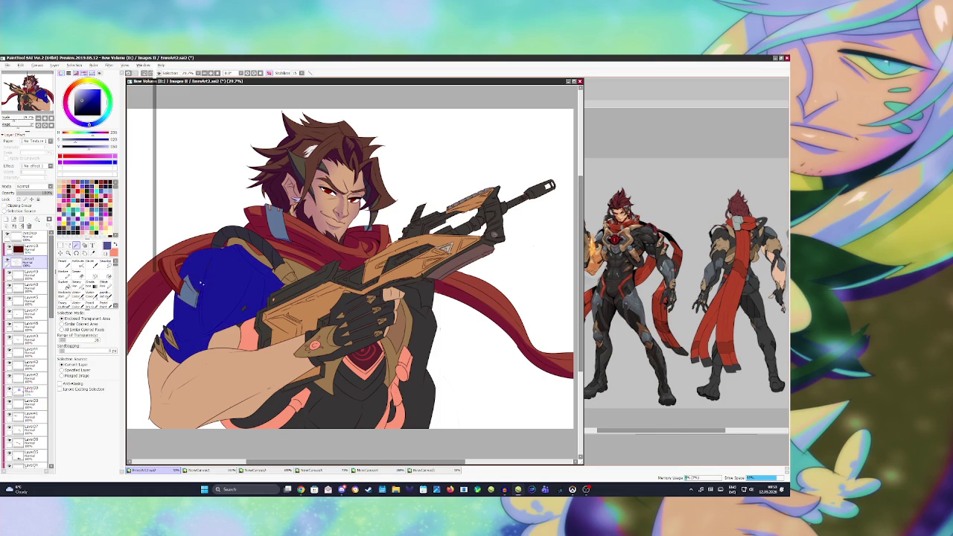
pyautogui.click(26, 390)
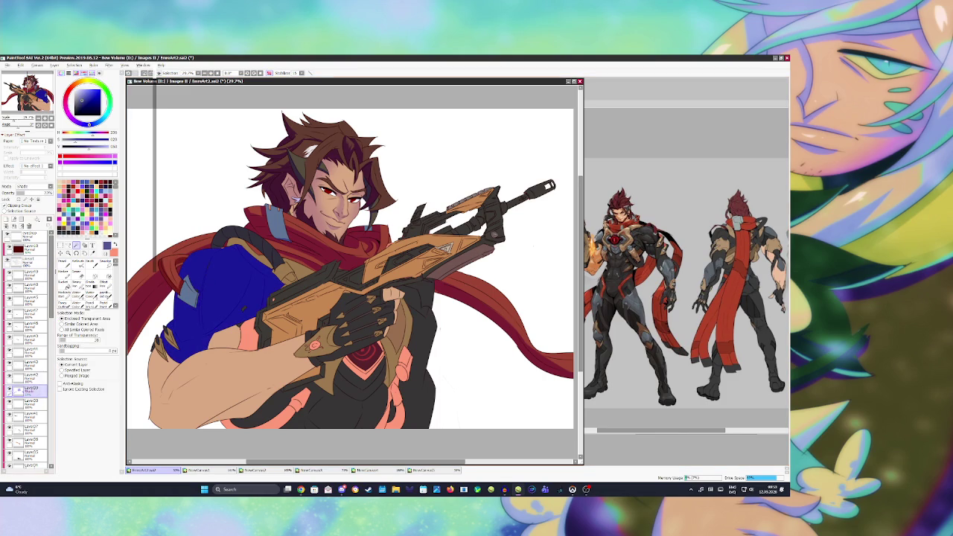
pyautogui.press('n')
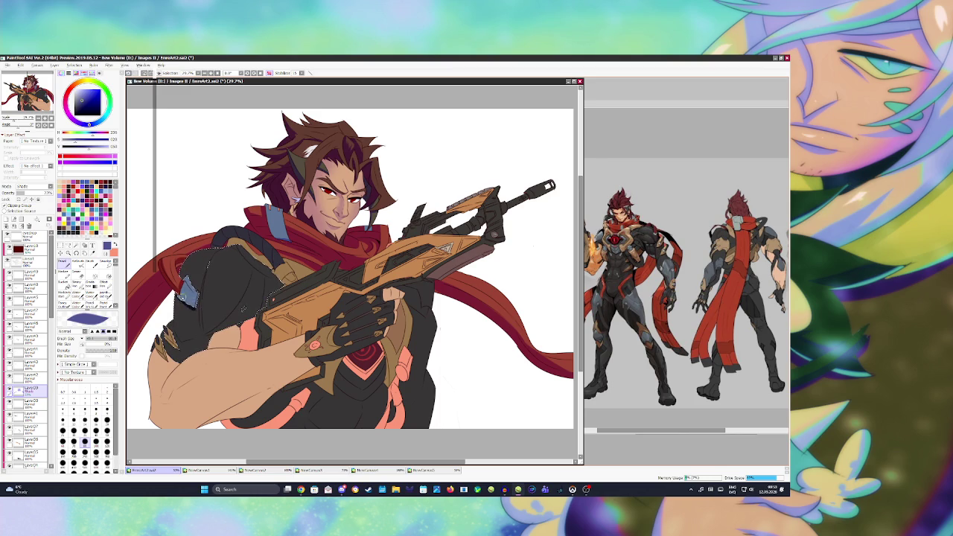
pyautogui.hotkey('ctrl', 'd')
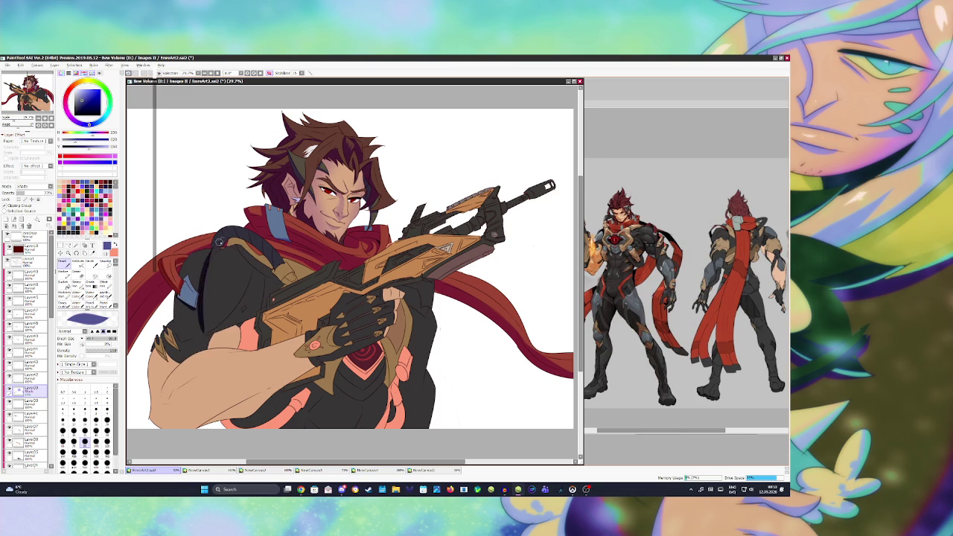
pyautogui.hotkey('ctrl', 'y')
# Reselect the jacket and darken its upper left shoulder and lower left edge on Layer29
pyautogui.click(30, 262)
pyautogui.press('w')
pyautogui.click(223, 298)
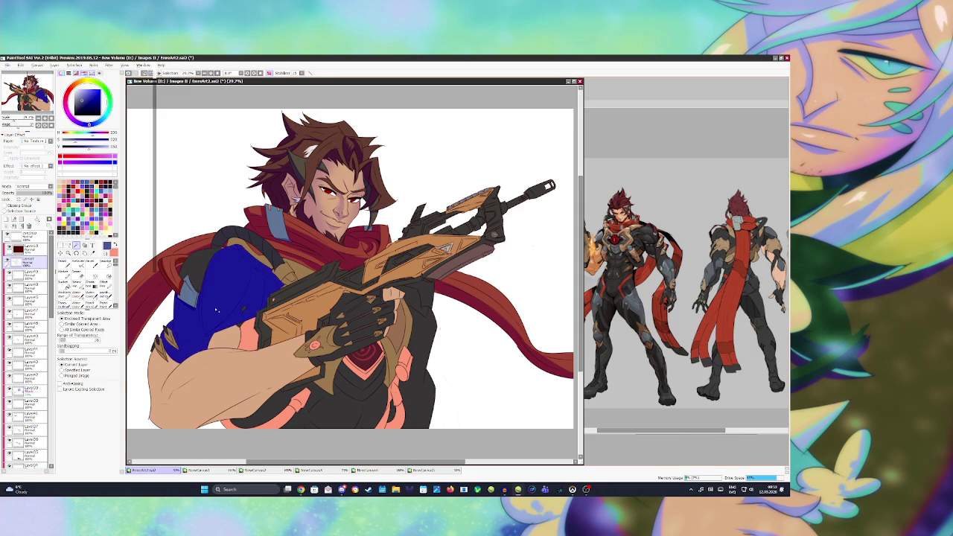
pyautogui.click(29, 390)
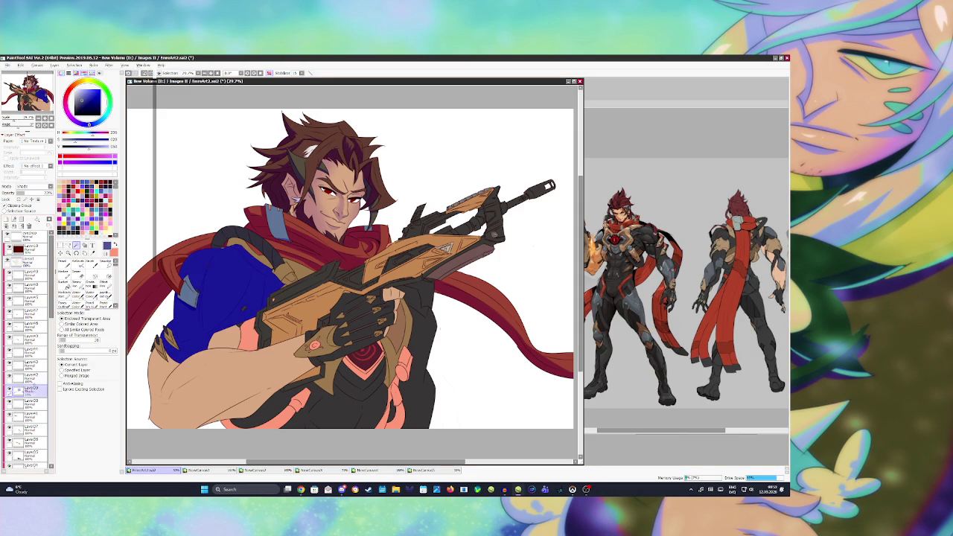
pyautogui.press('n')
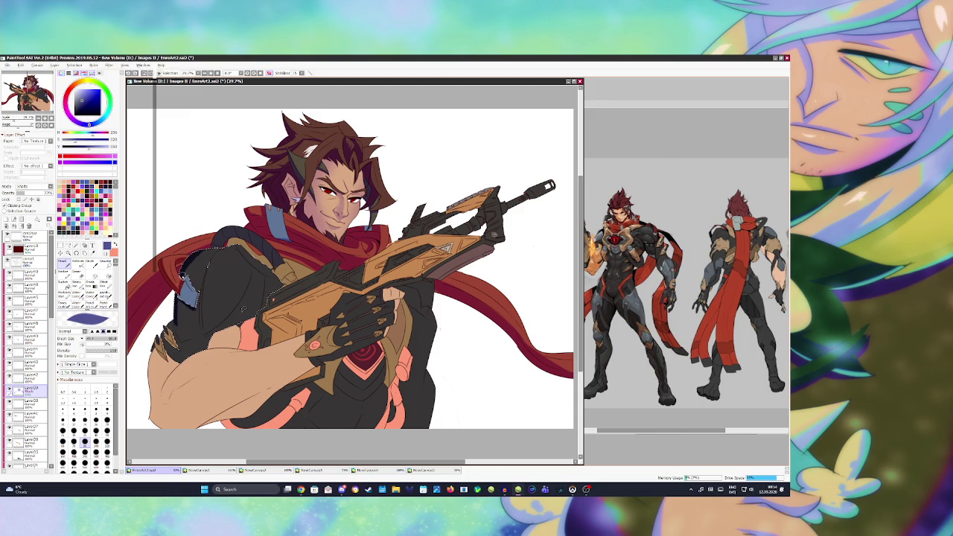
pyautogui.moveTo(195, 257)
pyautogui.mouseDown()
pyautogui.moveTo(182, 272)
pyautogui.moveTo(181, 335)
pyautogui.moveTo(188, 283)
pyautogui.mouseUp()
pyautogui.moveTo(171, 361); pyautogui.dragTo(179, 371)
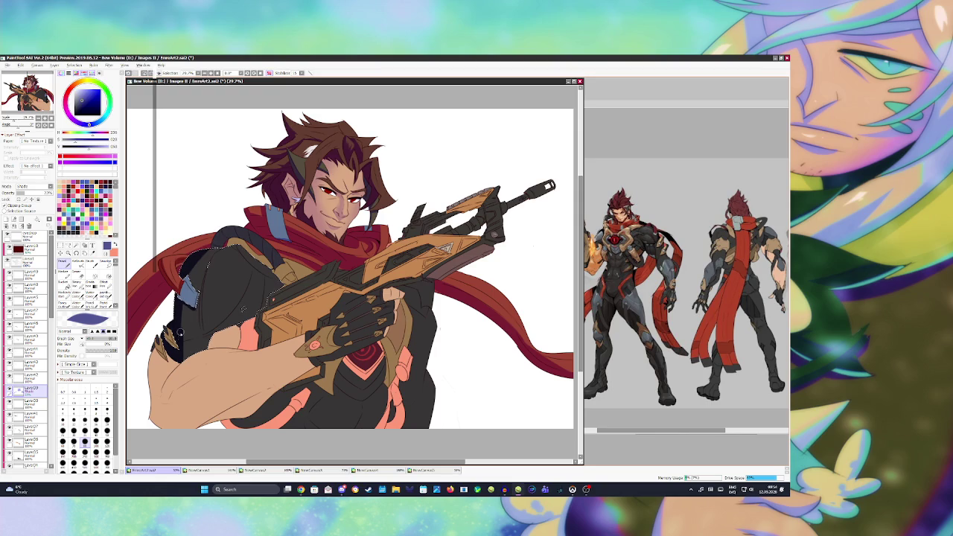
# Repaint the jacket's shoulder darker with a larger brush
pyautogui.press('e')
pyautogui.press(']')
pyautogui.press(']')
pyautogui.press(']')
pyautogui.moveTo(223, 239)
pyautogui.mouseDown()
pyautogui.moveTo(182, 314)
pyautogui.moveTo(190, 233)
pyautogui.mouseUp()
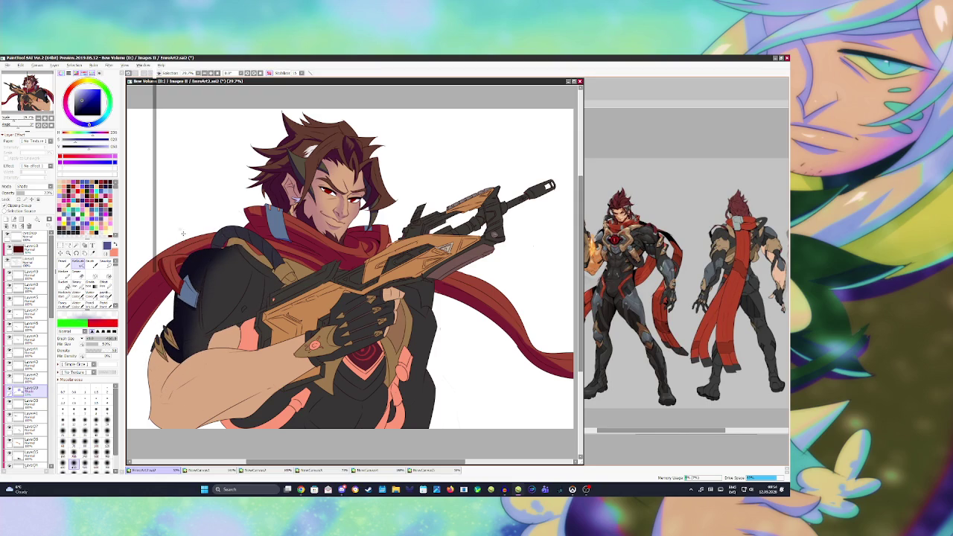
pyautogui.click(26, 257)
# Save the illustration with Ctrl+S while on the shading layer
pyautogui.click(75, 245)
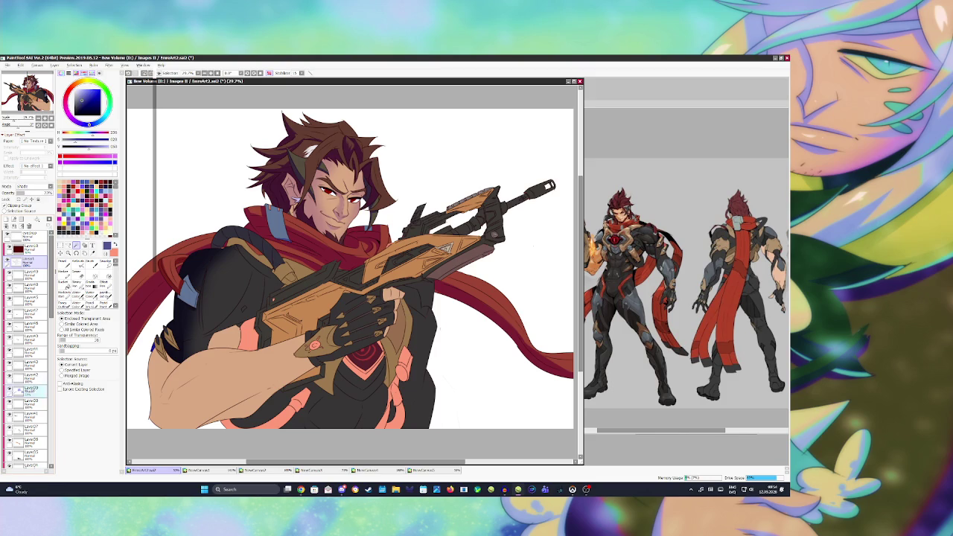
pyautogui.click(27, 390)
pyautogui.press('b')
pyautogui.hotkey('ctrl', 's')
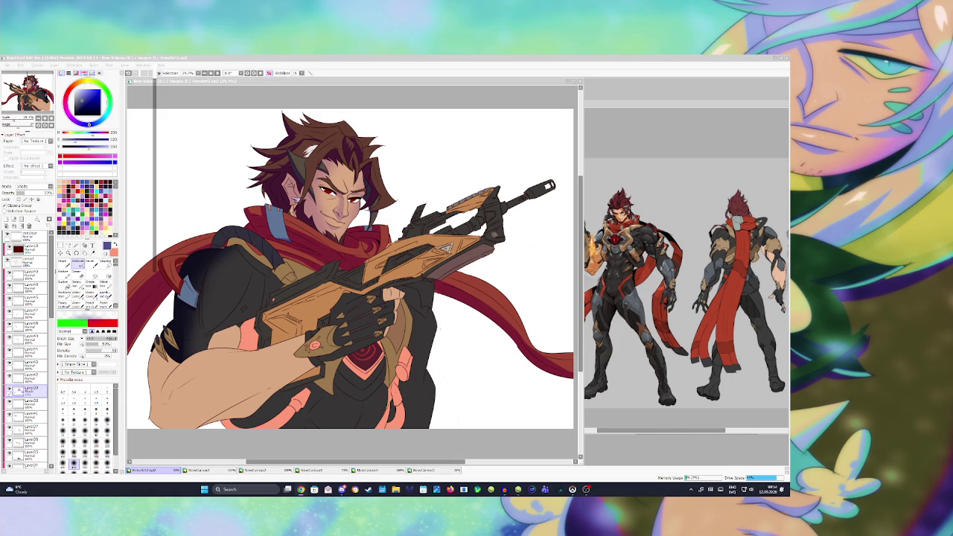
# Paint a stroke on the character's hand, then bring the NewCanvas1 reference sheet forward
pyautogui.click(341, 330)
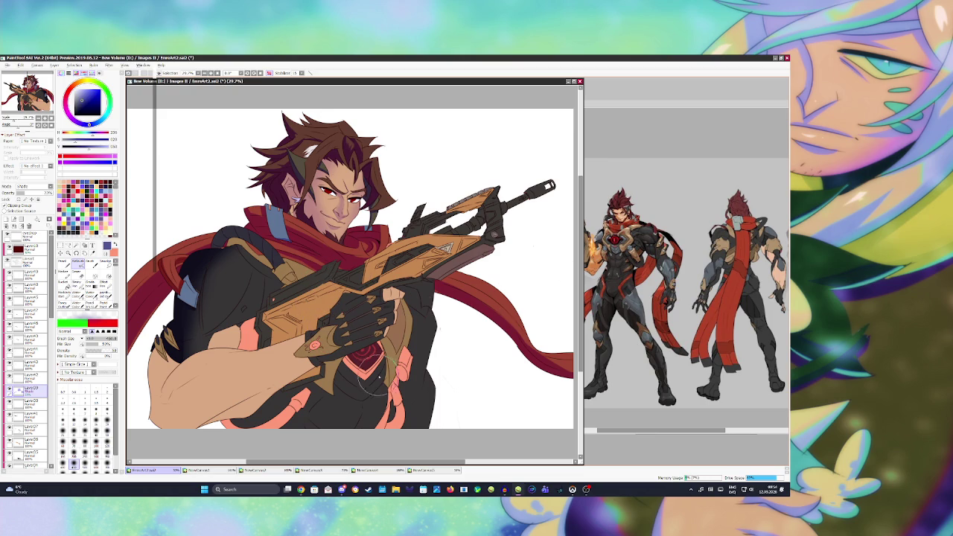
pyautogui.moveTo(402, 406); pyautogui.dragTo(347, 329)
pyautogui.press('w')
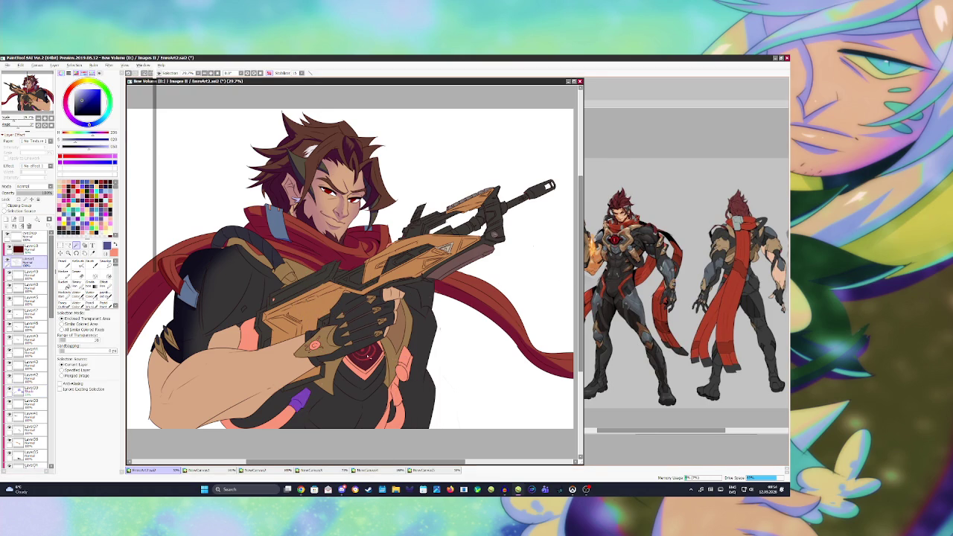
pyautogui.hotkey('ctrl', 'Tab')
# Zoom through the gun and close-up references and move the rifle reference aside
pyautogui.scroll(-5, 647, 283)
pyautogui.scroll(3, 647, 283)
pyautogui.scroll(2, 646, 283)
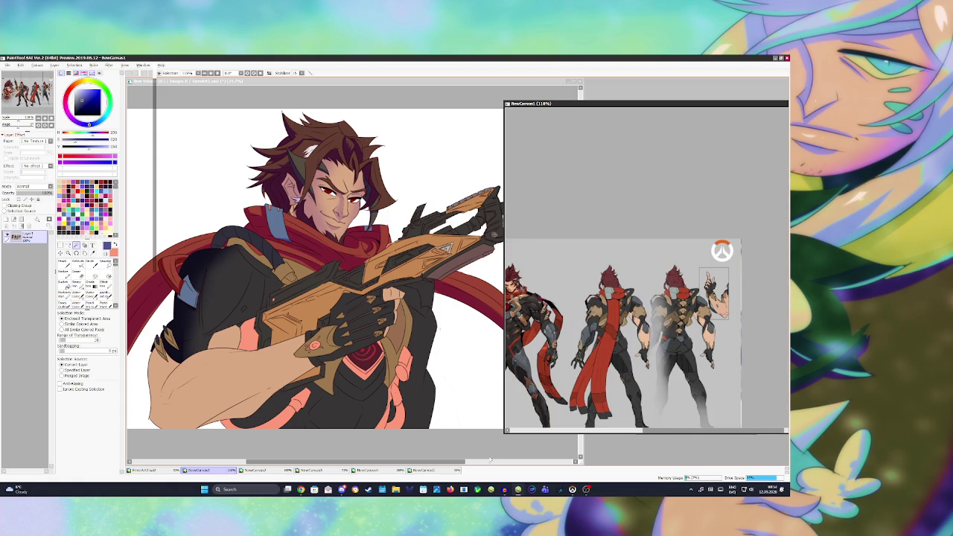
pyautogui.click(422, 470)
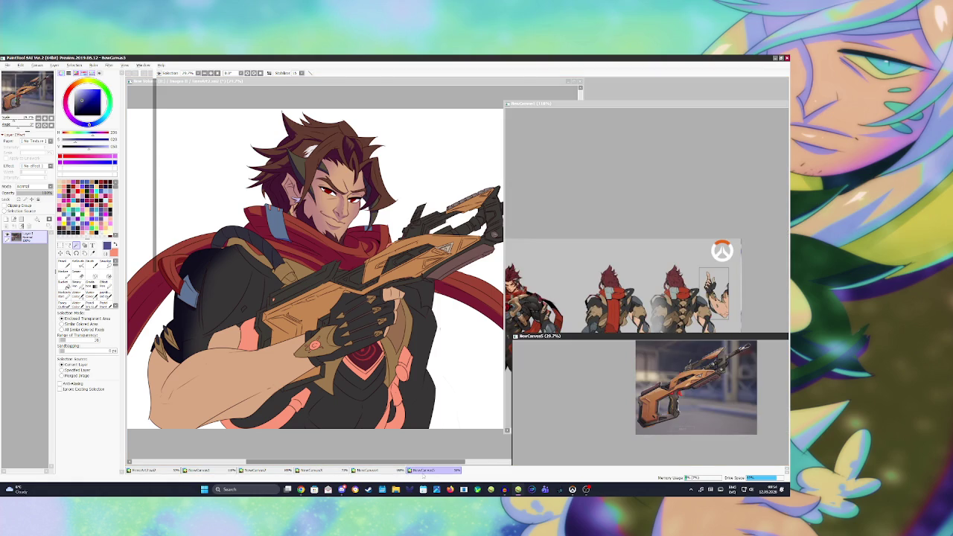
pyautogui.click(368, 470)
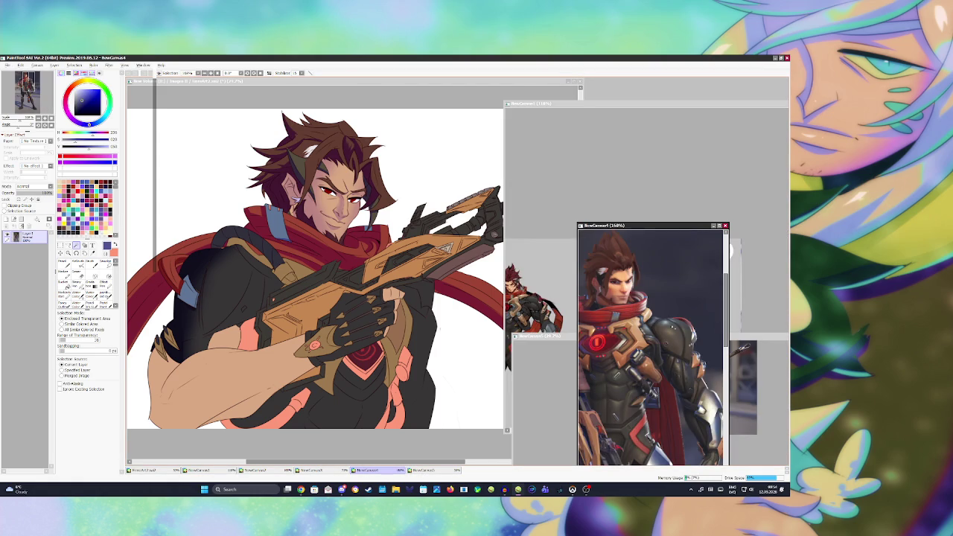
pyautogui.scroll(-2, 644, 349)
pyautogui.scroll(2, 644, 348)
pyautogui.scroll(-1, 628, 334)
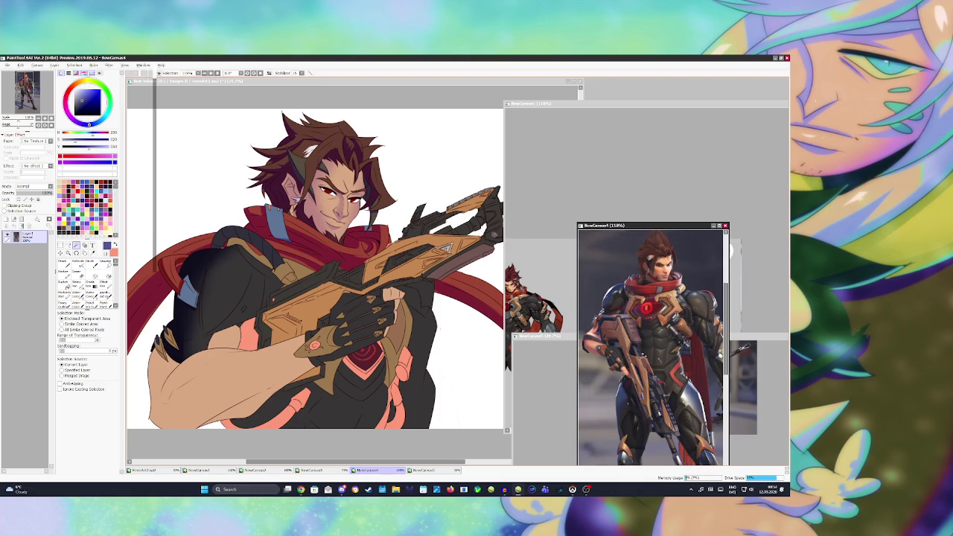
pyautogui.scroll(2, 643, 386)
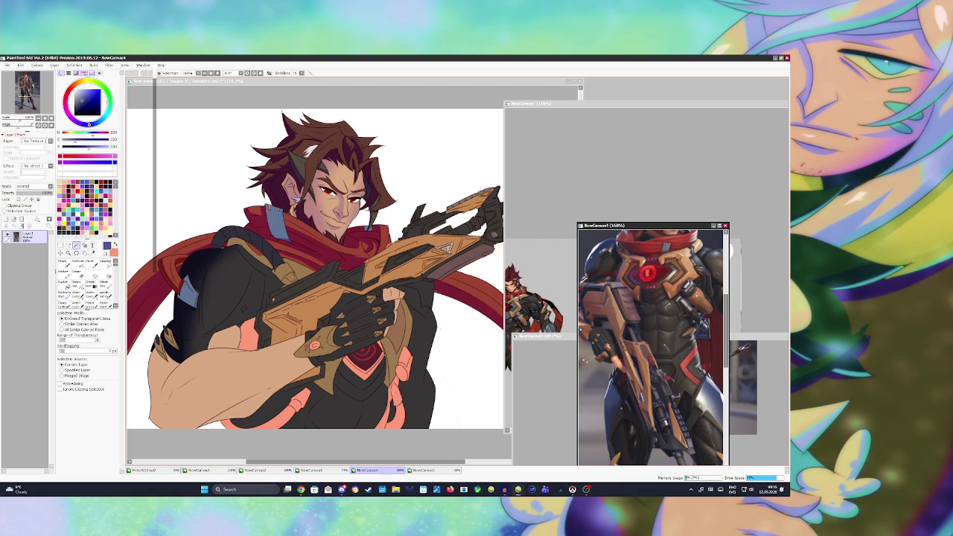
pyautogui.moveTo(544, 338); pyautogui.dragTo(632, 351)
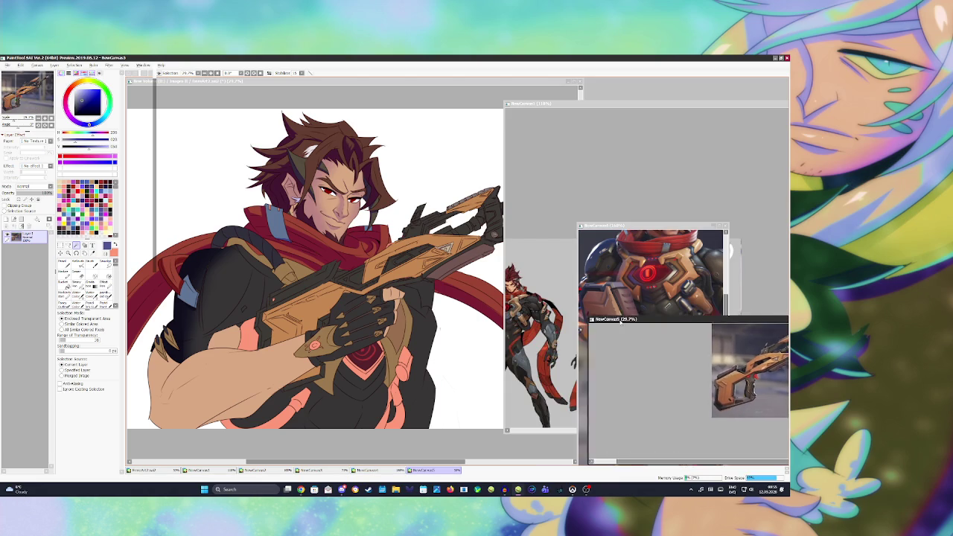
pyautogui.click(534, 357)
pyautogui.scroll(-3, 534, 357)
pyautogui.scroll(4, 529, 350)
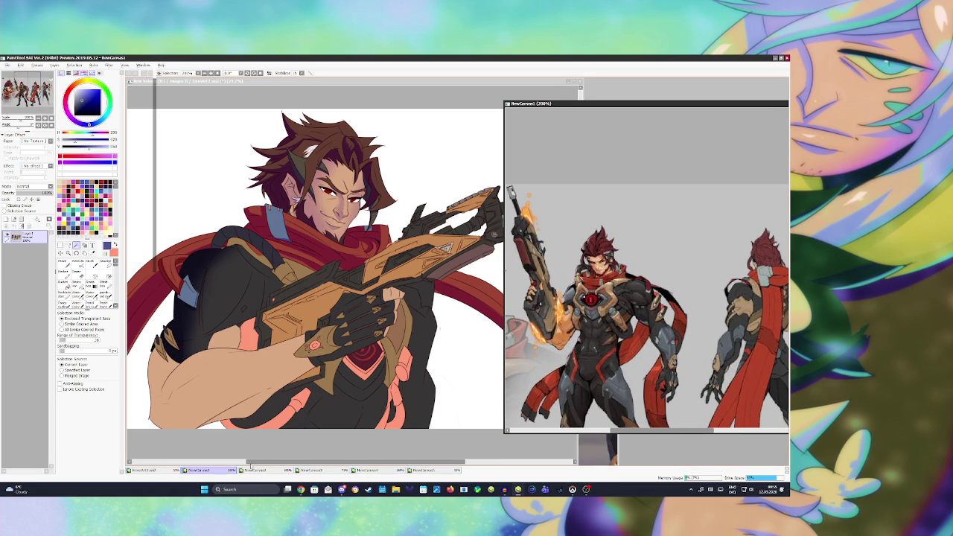
# Cycle the portrait, action-study, lineup and armored references, then return to EmreArt2
pyautogui.click(257, 470)
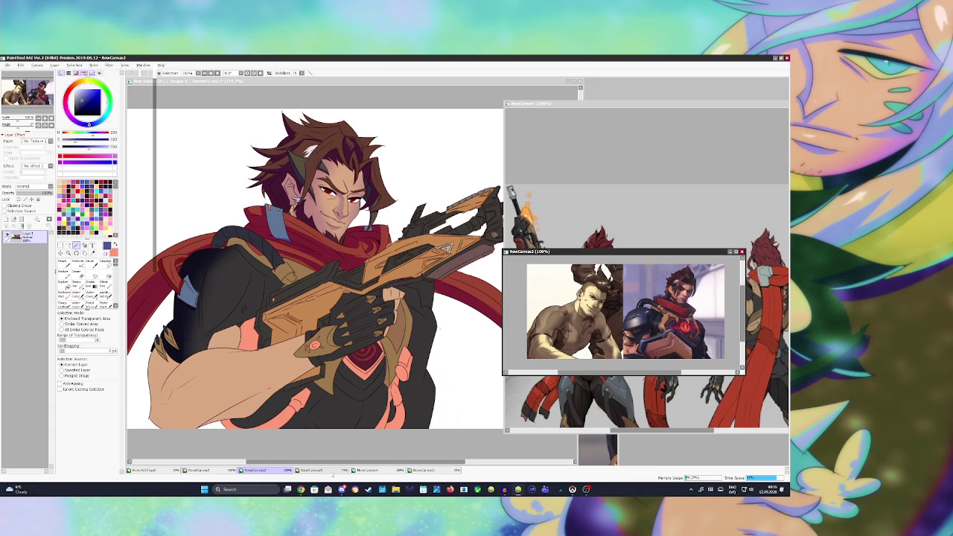
pyautogui.click(313, 471)
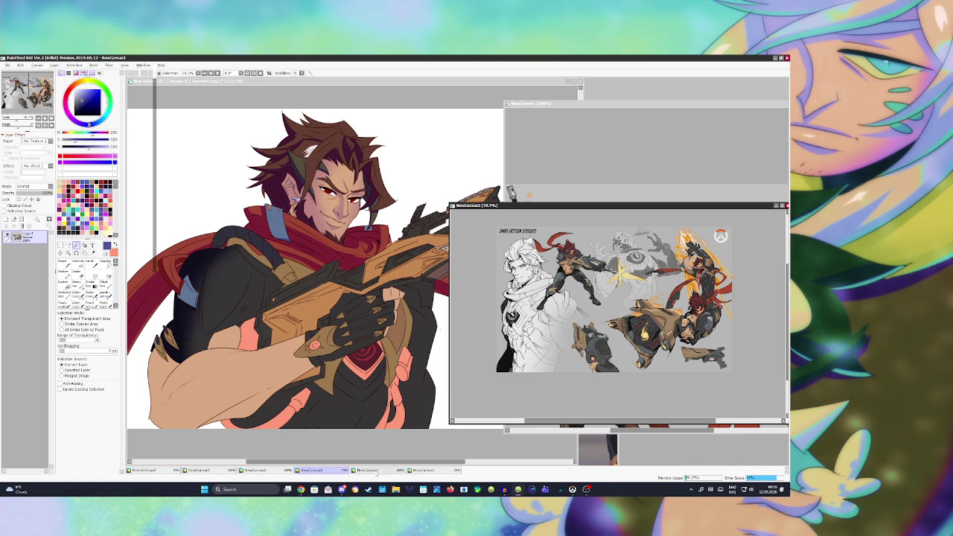
pyautogui.click(378, 471)
pyautogui.click(425, 471)
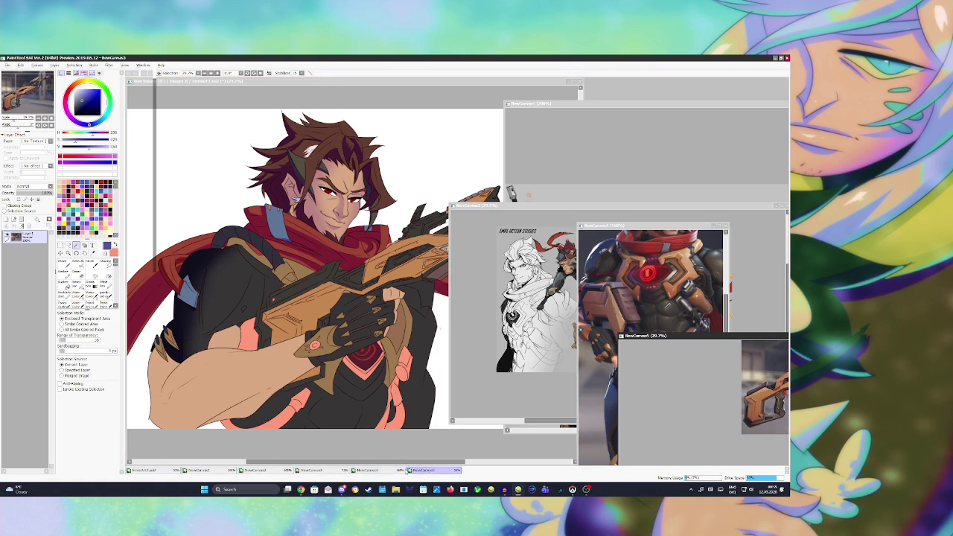
pyautogui.click(368, 471)
pyautogui.click(312, 471)
pyautogui.click(255, 471)
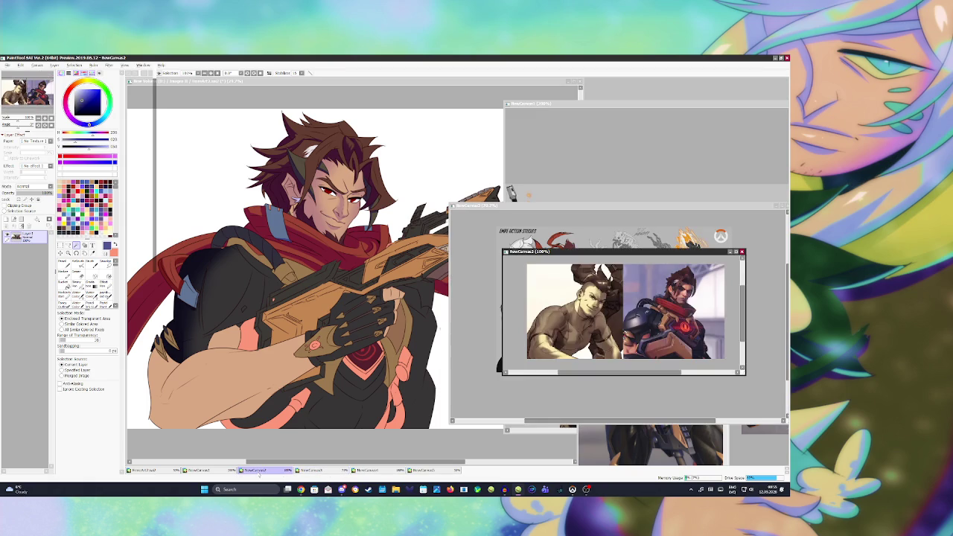
pyautogui.click(220, 471)
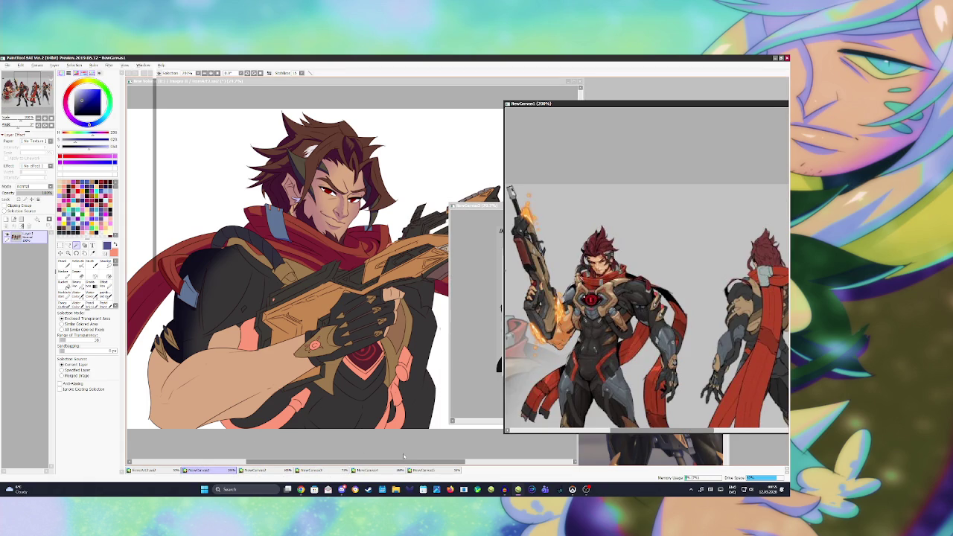
pyautogui.click(470, 366)
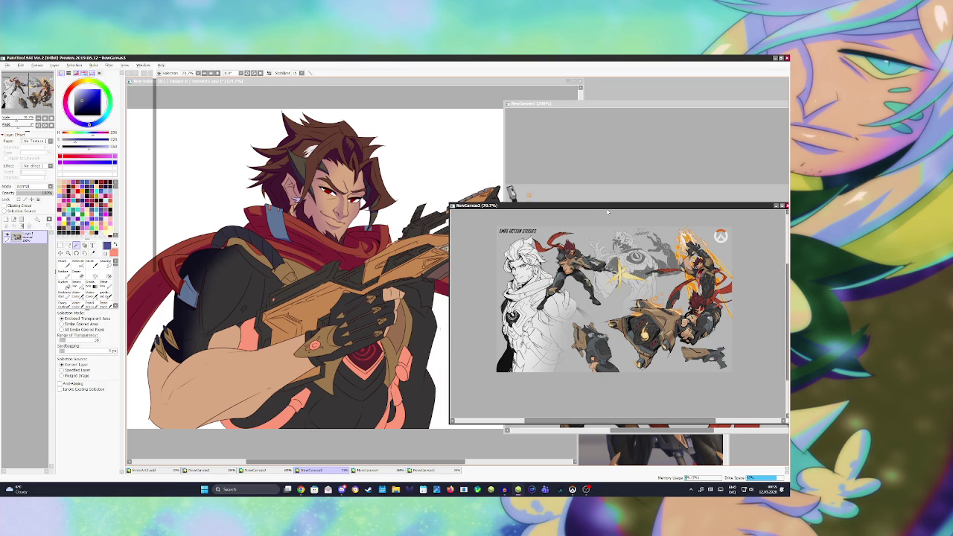
pyautogui.moveTo(626, 206); pyautogui.dragTo(648, 227)
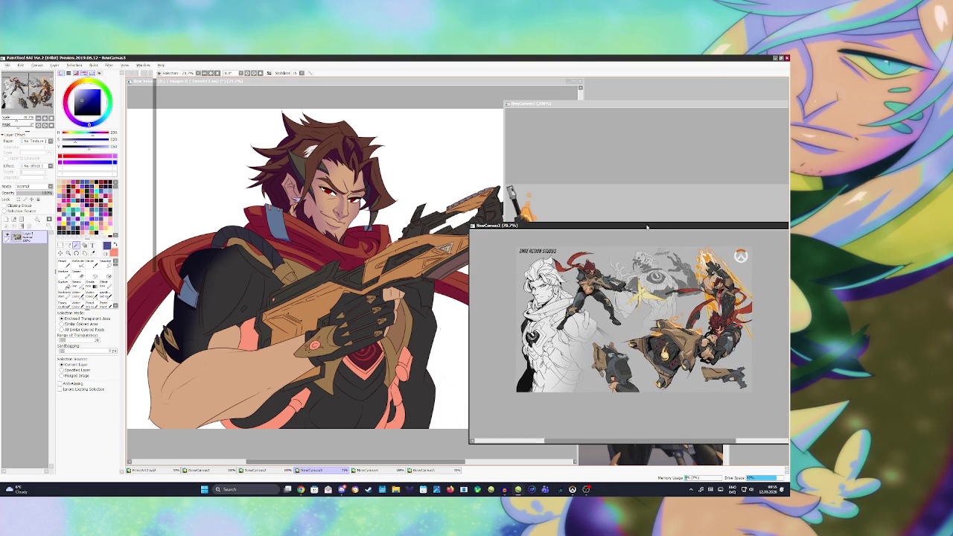
pyautogui.click(639, 453)
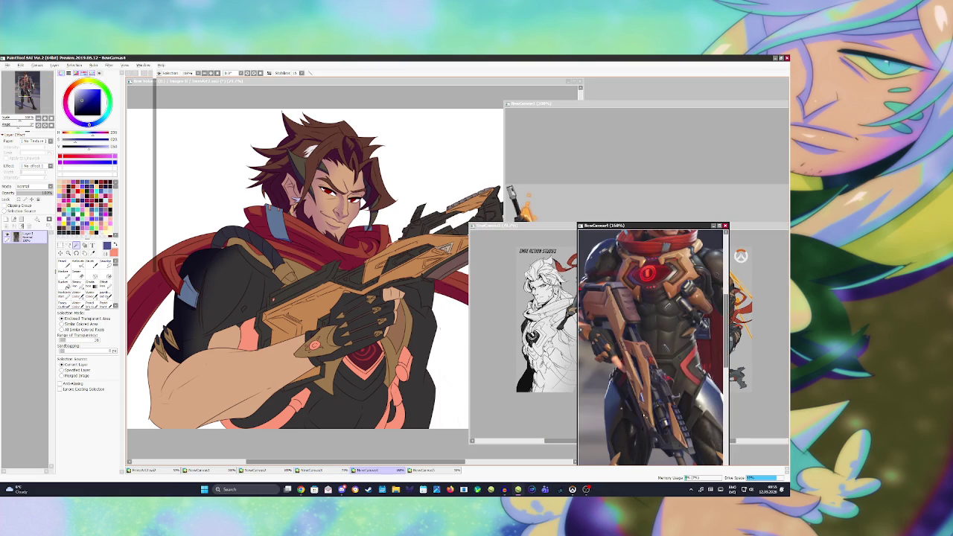
pyautogui.scroll(2, 653, 348)
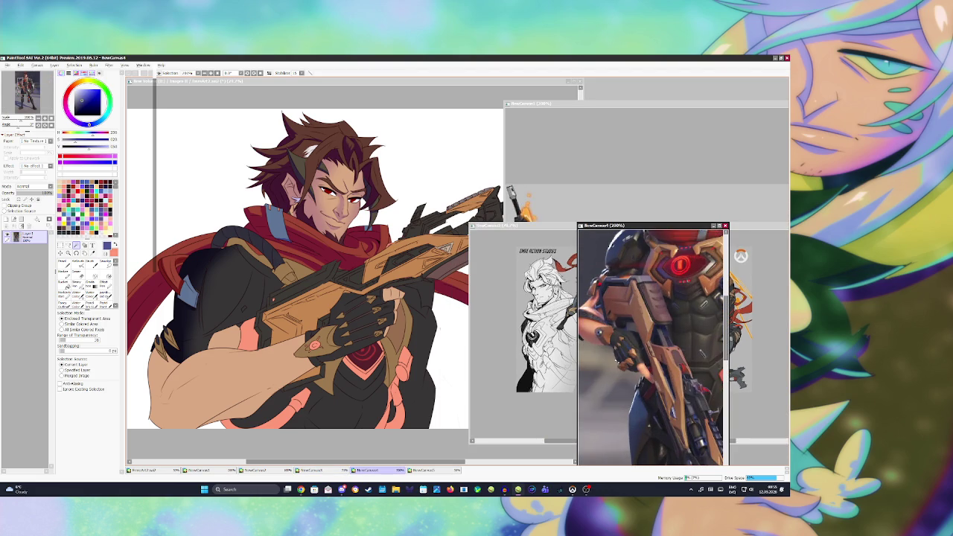
pyautogui.click(460, 376)
# Return the wrist bracer gem to grey and save the illustration
pyautogui.click(315, 345)
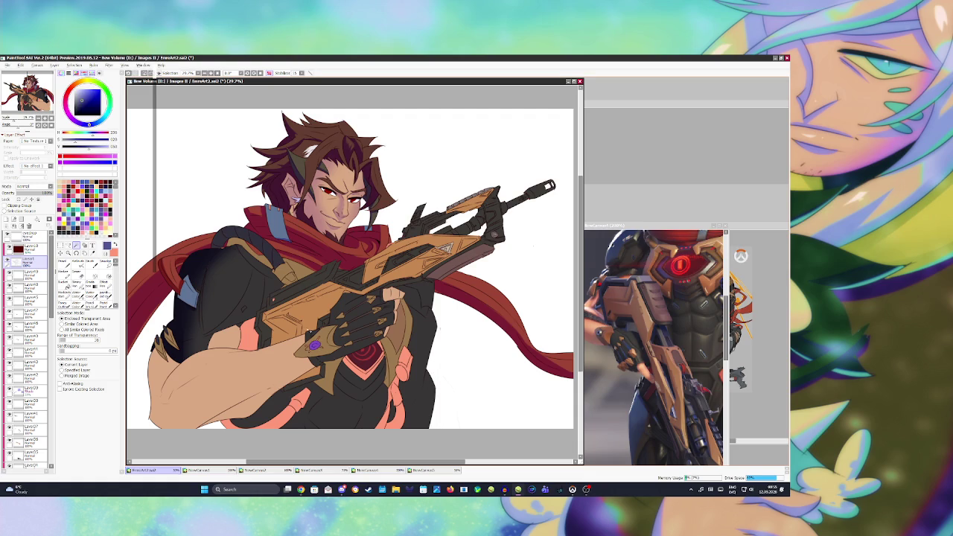
pyautogui.click(26, 286)
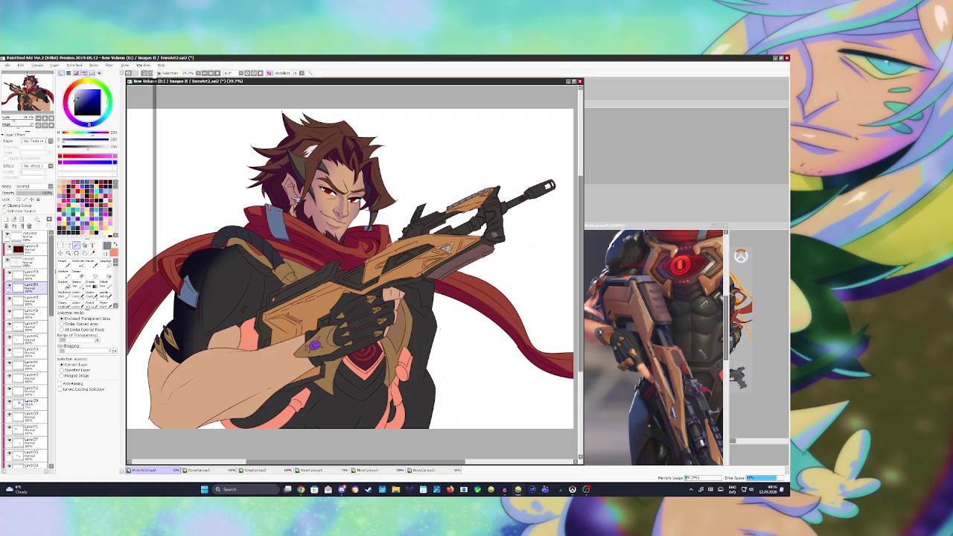
pyautogui.click(315, 345)
pyautogui.hotkey('ctrl', 's')
# Sample dark red, set up region selection on Layer51, save, and choose dark blue
pyautogui.click(26, 261)
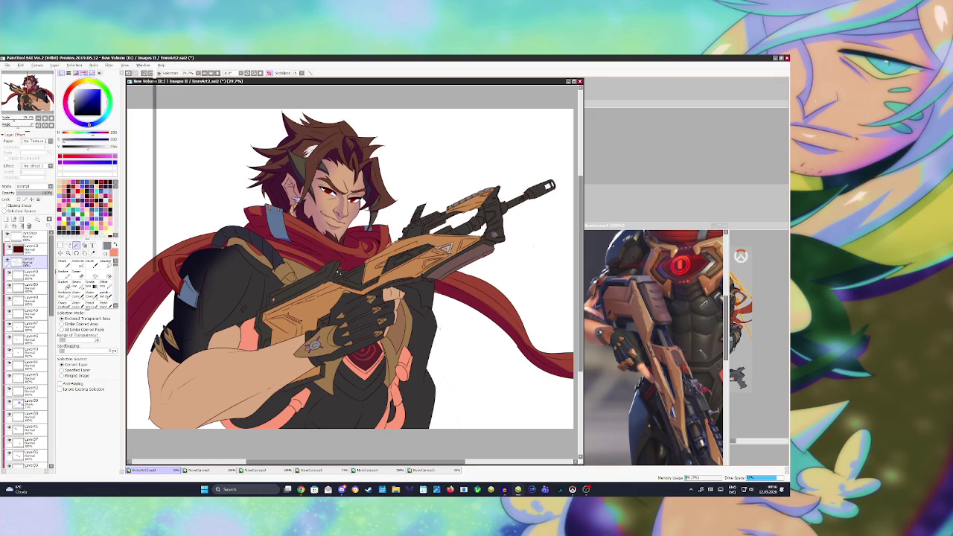
pyautogui.keyDown('alt'); pyautogui.click(315, 345); pyautogui.keyUp('alt')
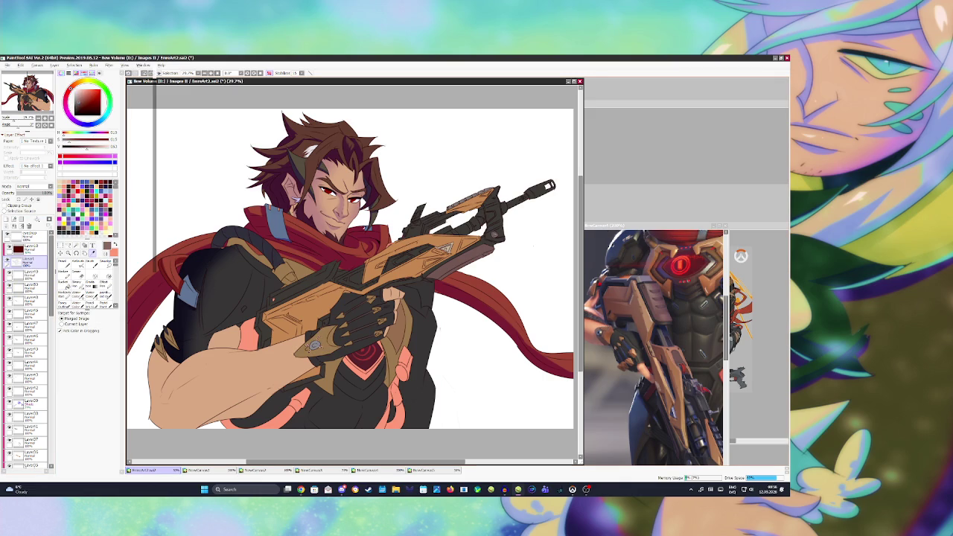
pyautogui.click(26, 274)
pyautogui.click(66, 284)
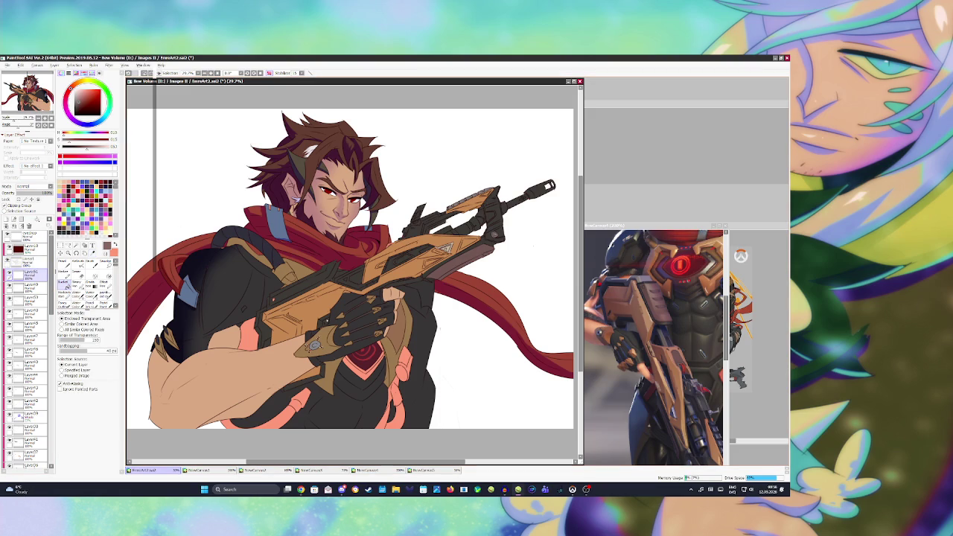
pyautogui.hotkey('ctrl', 's')
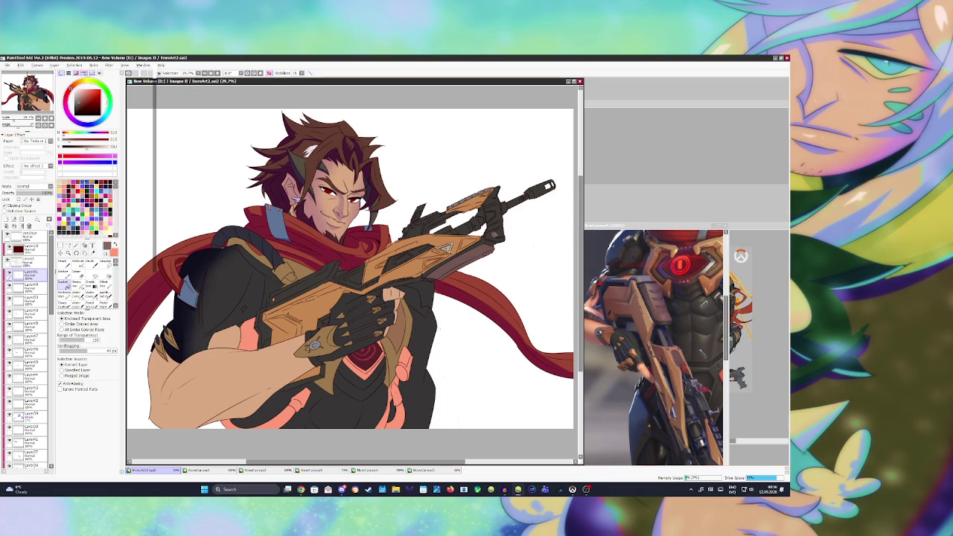
pyautogui.moveTo(87, 84); pyautogui.dragTo(105, 113)
pyautogui.click(28, 417)
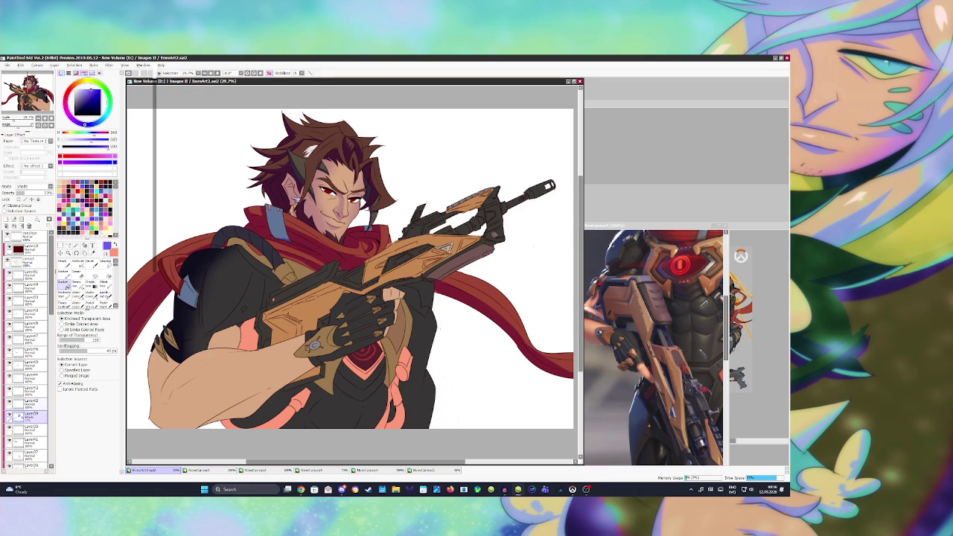
# Draw a small ring ornament on the head, add a dark hair stroke, and save
pyautogui.press('b')
pyautogui.press('[')
pyautogui.press('[')
pyautogui.press('[')
pyautogui.moveTo(292, 205); pyautogui.dragTo(298, 217)
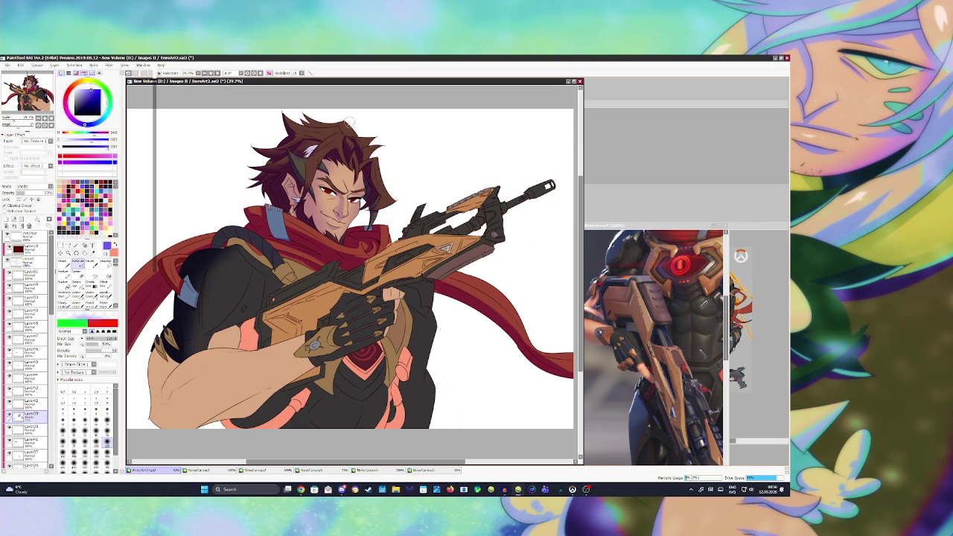
pyautogui.press('n')
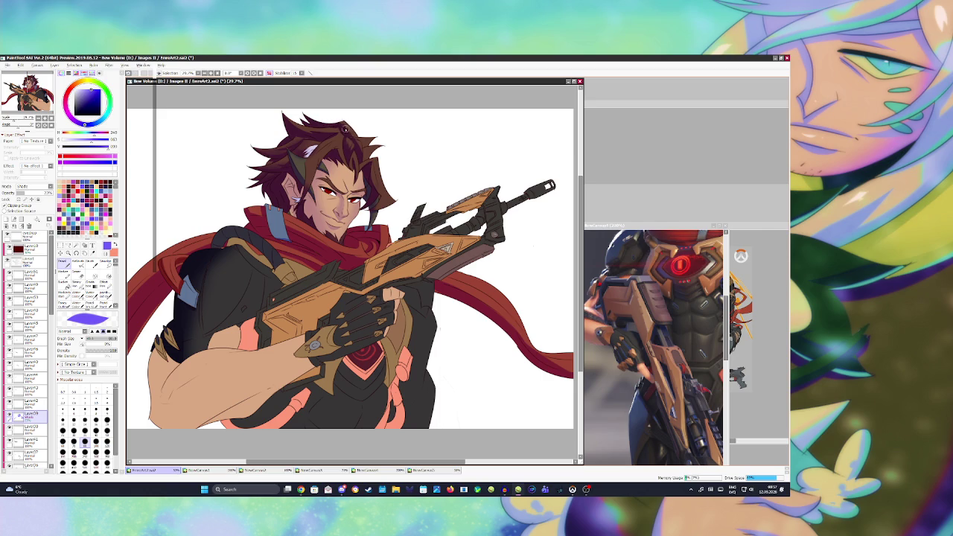
pyautogui.moveTo(322, 149); pyautogui.dragTo(349, 138)
pyautogui.hotkey('ctrl', 's')
# Select the upper layer that holds the sleeve area
pyautogui.click(29, 260)
# Fill the purple band on the sleeve with salmon and clear the selection
pyautogui.press('w')
pyautogui.click(248, 335)
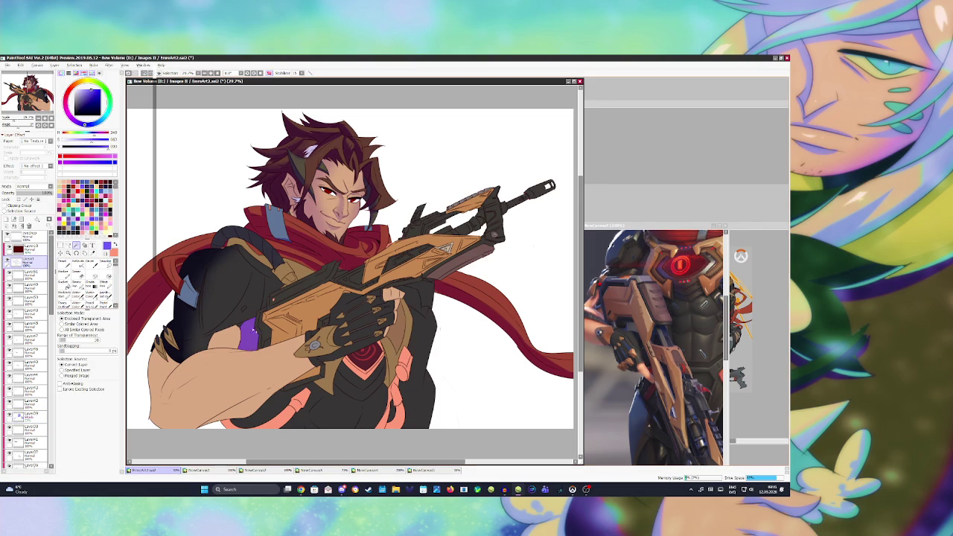
pyautogui.hotkey('ctrl', 'f')
pyautogui.hotkey('ctrl', 'd')
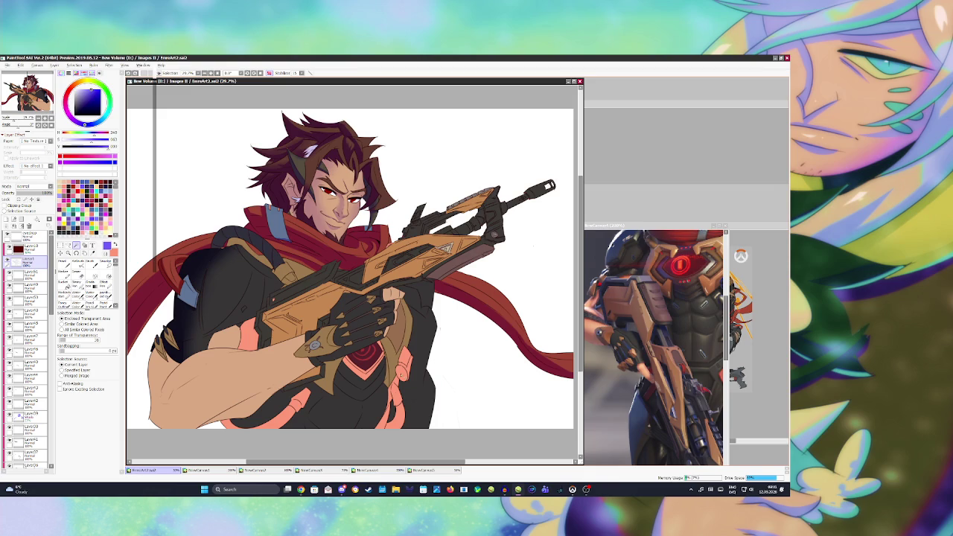
# Zoom through the character reference image, then return to the main illustration
pyautogui.click(648, 225)
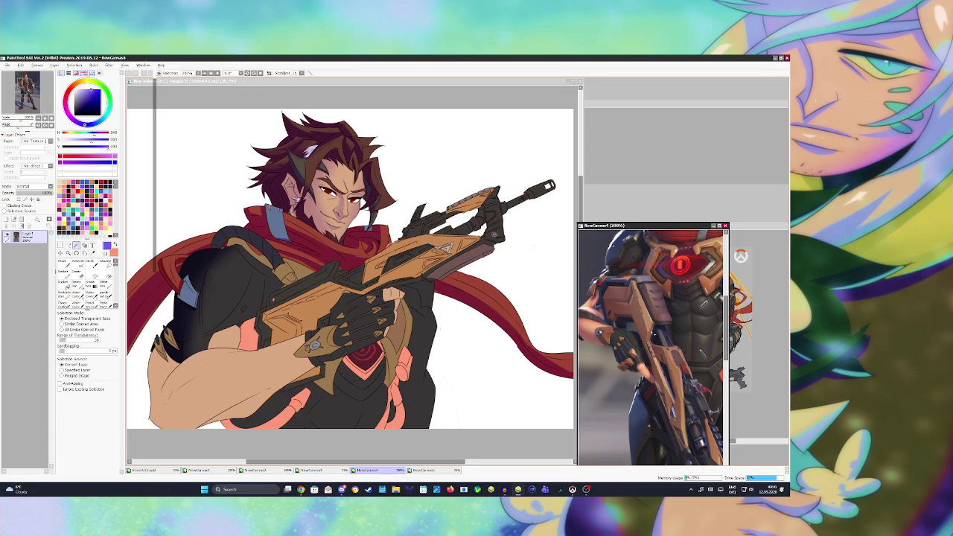
pyautogui.scroll(-3, 654, 348)
pyautogui.scroll(-2, 654, 348)
pyautogui.scroll(2, 653, 347)
pyautogui.scroll(1, 653, 347)
pyautogui.scroll(1, 654, 347)
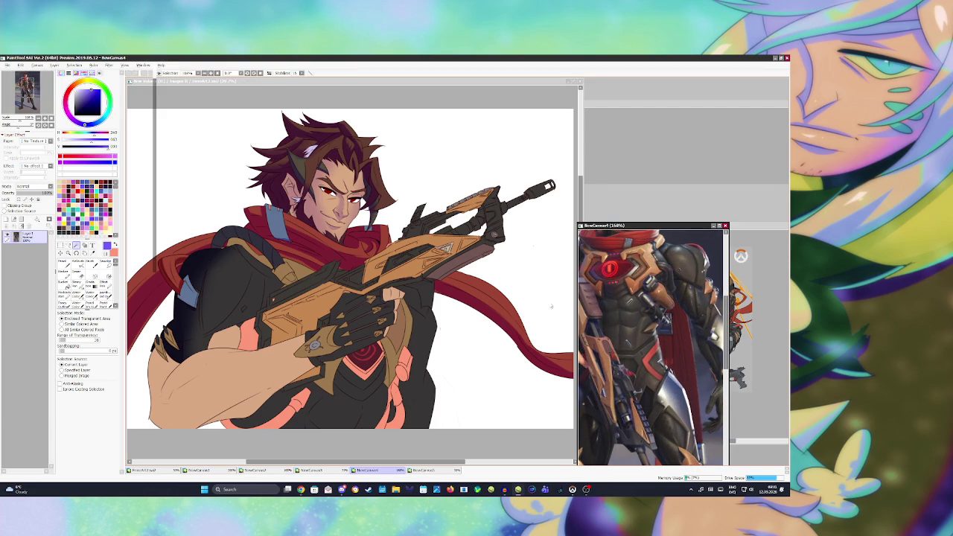
pyautogui.click(427, 327)
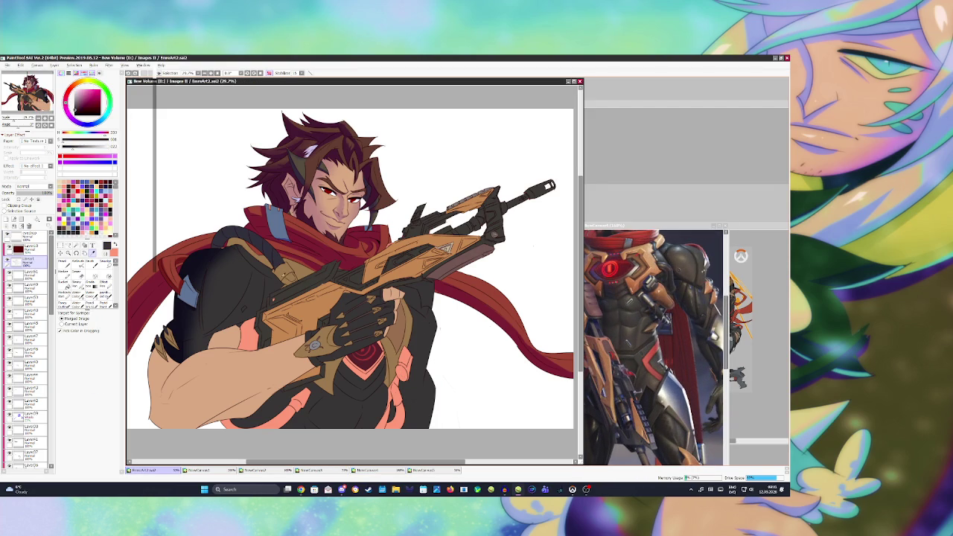
# Select several regions along the figure's lower edge, clear the selection, and save
pyautogui.click(76, 245)
pyautogui.click(296, 409)
pyautogui.click(395, 416)
pyautogui.click(231, 424)
pyautogui.click(30, 287)
pyautogui.press('b')
pyautogui.hotkey('ctrl', 'd')
pyautogui.hotkey('ctrl', 's')
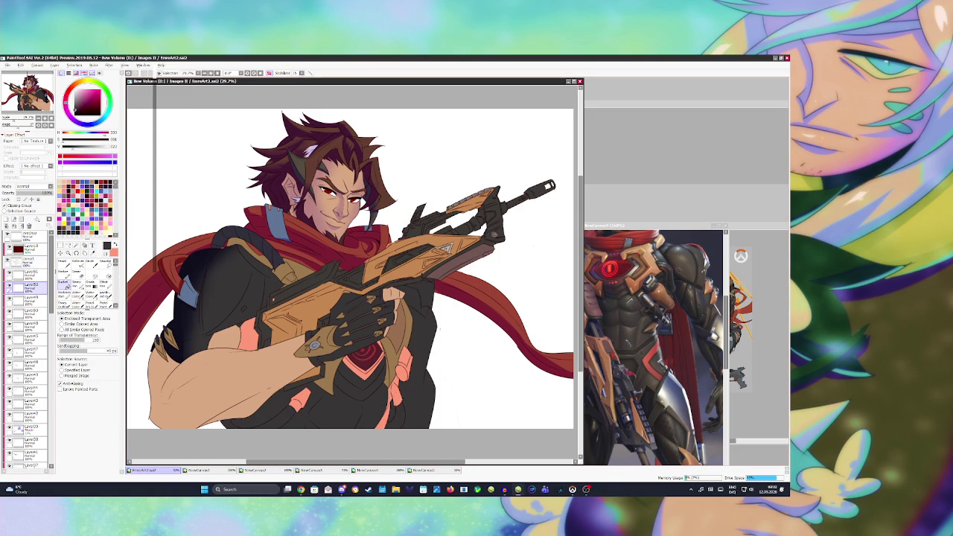
# Fill the unpainted forearm gap with skin colour and save the illustration
pyautogui.click(26, 263)
pyautogui.click(248, 335)
pyautogui.click(26, 288)
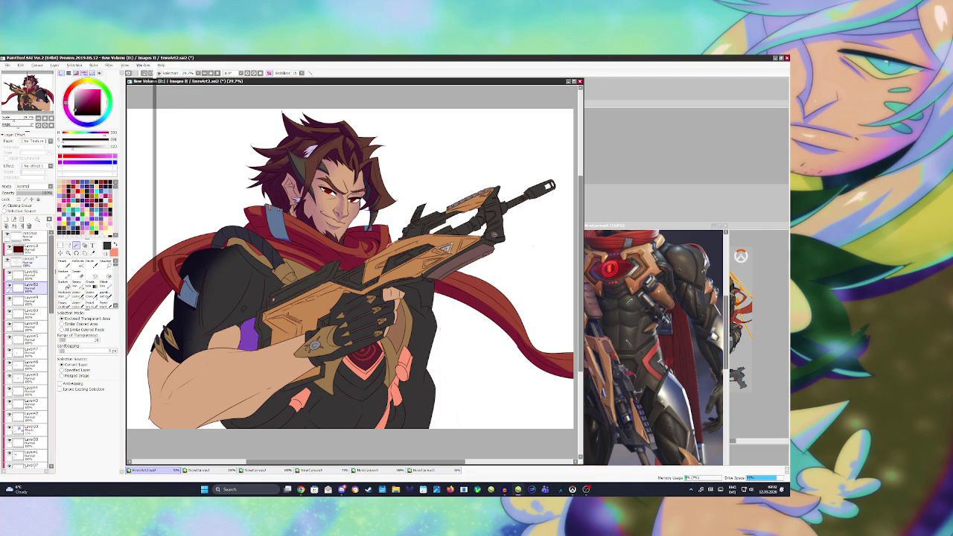
pyautogui.click(62, 284)
pyautogui.click(249, 334)
pyautogui.hotkey('ctrl', 's')
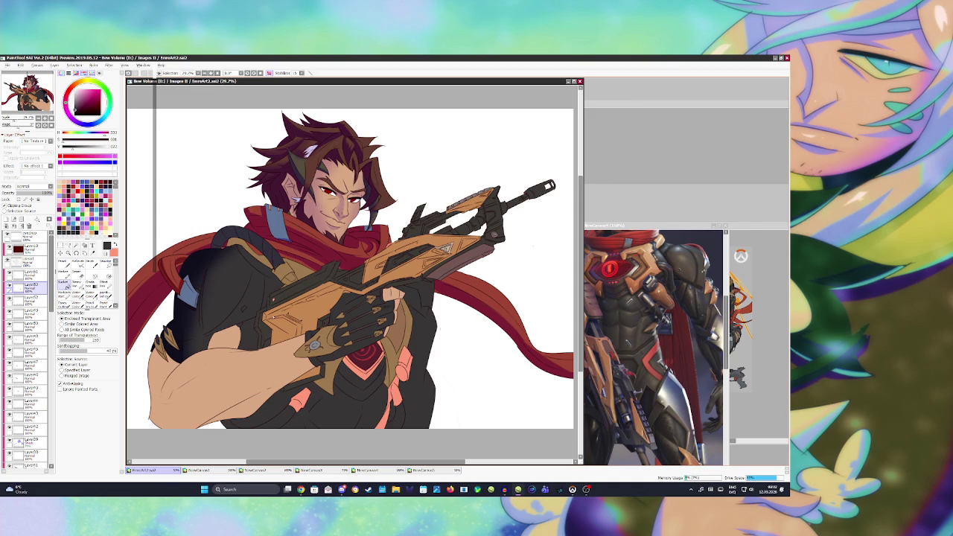
# Bring the NewCanvas4 armored character reference window forward
pyautogui.click(648, 336)
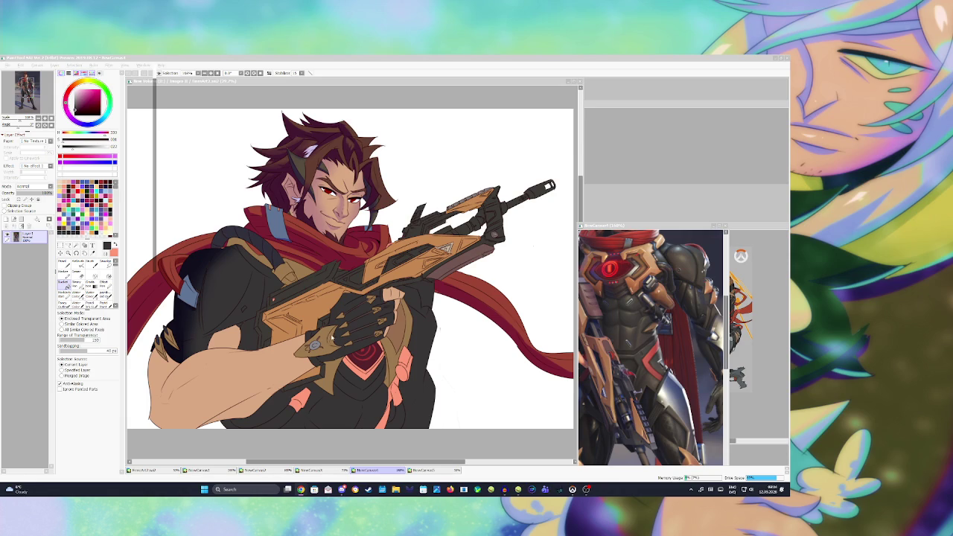
# Mark the shoulder strap with the Selection Pen and switch to the clipped Layer39
pyautogui.click(143, 470)
pyautogui.click(26, 260)
pyautogui.click(64, 285)
pyautogui.moveTo(280, 267)
pyautogui.mouseDown()
pyautogui.moveTo(229, 232)
pyautogui.moveTo(221, 246)
pyautogui.mouseUp()
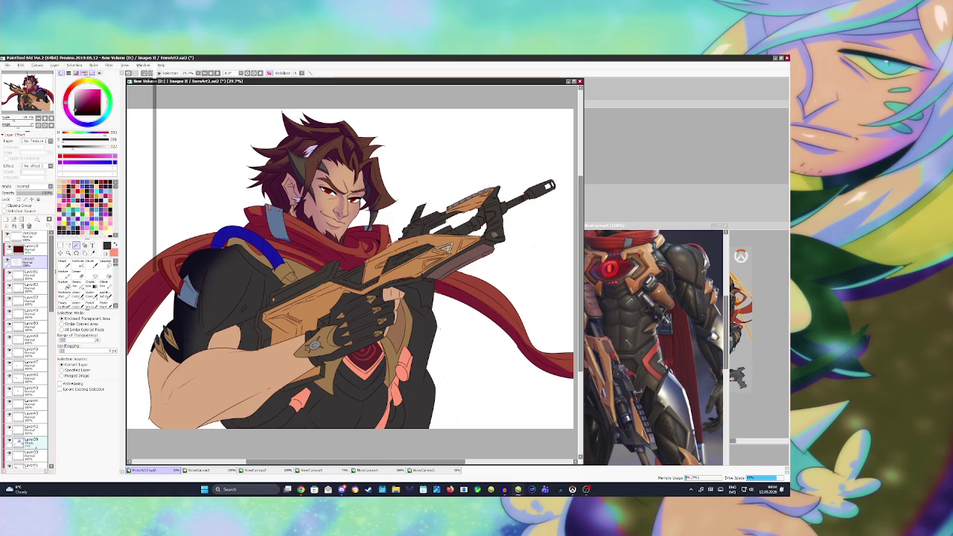
pyautogui.click(29, 441)
pyautogui.press('n')
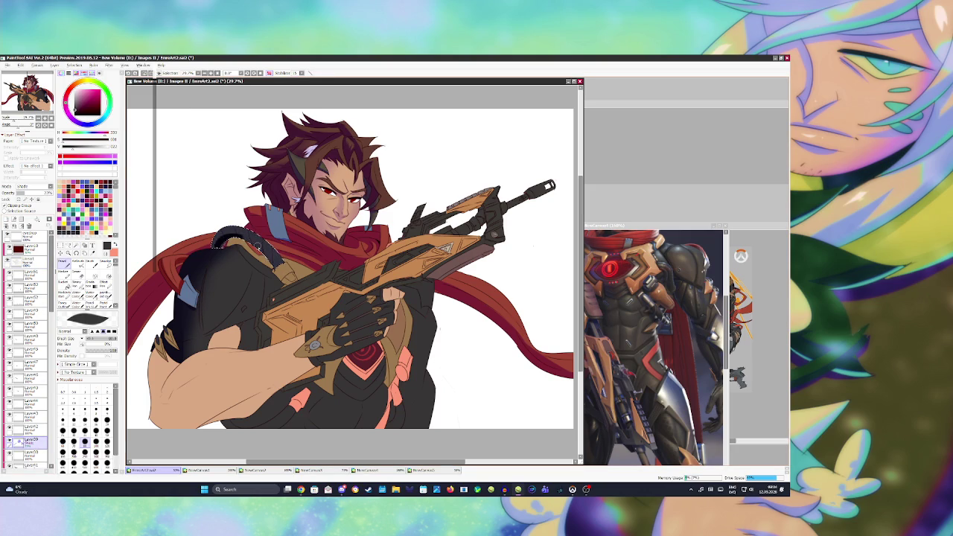
# Airbrush the strap darker, paint its buckle tan gold, and shade the left arm's edge
pyautogui.press('v')
pyautogui.moveTo(232, 246)
pyautogui.mouseDown()
pyautogui.moveTo(257, 248)
pyautogui.moveTo(275, 268)
pyautogui.moveTo(223, 240)
pyautogui.moveTo(215, 257)
pyautogui.moveTo(210, 248)
pyautogui.mouseUp()
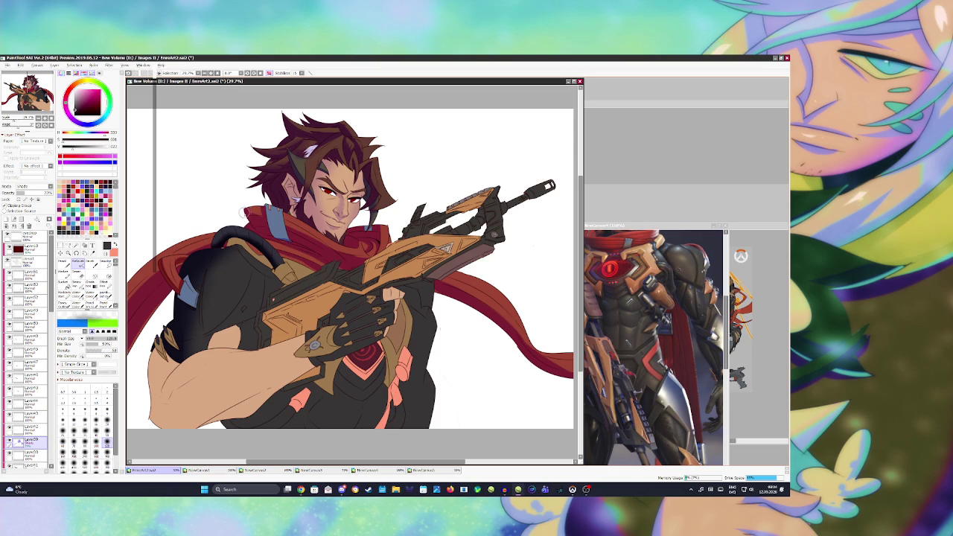
pyautogui.moveTo(274, 267)
pyautogui.mouseDown()
pyautogui.moveTo(286, 280)
pyautogui.moveTo(268, 272)
pyautogui.mouseUp()
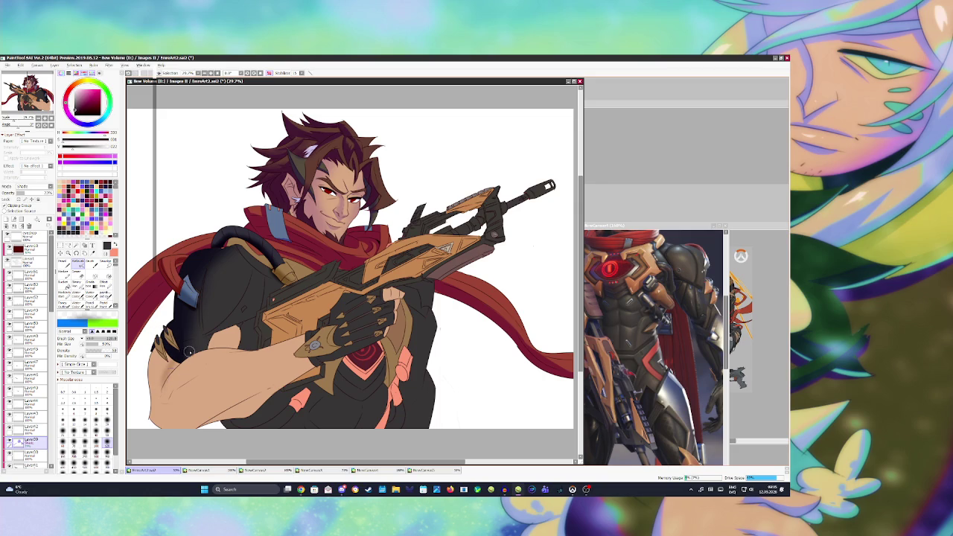
pyautogui.press(']')
pyautogui.press(']')
pyautogui.press(']')
pyautogui.moveTo(162, 347)
pyautogui.mouseDown()
pyautogui.moveTo(155, 417)
pyautogui.moveTo(304, 369)
pyautogui.mouseUp()
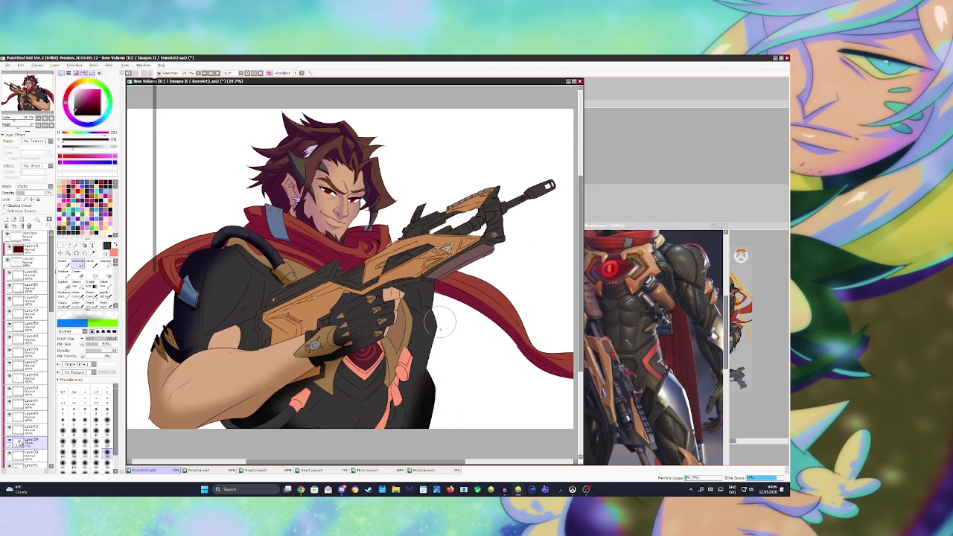
pyautogui.click(30, 261)
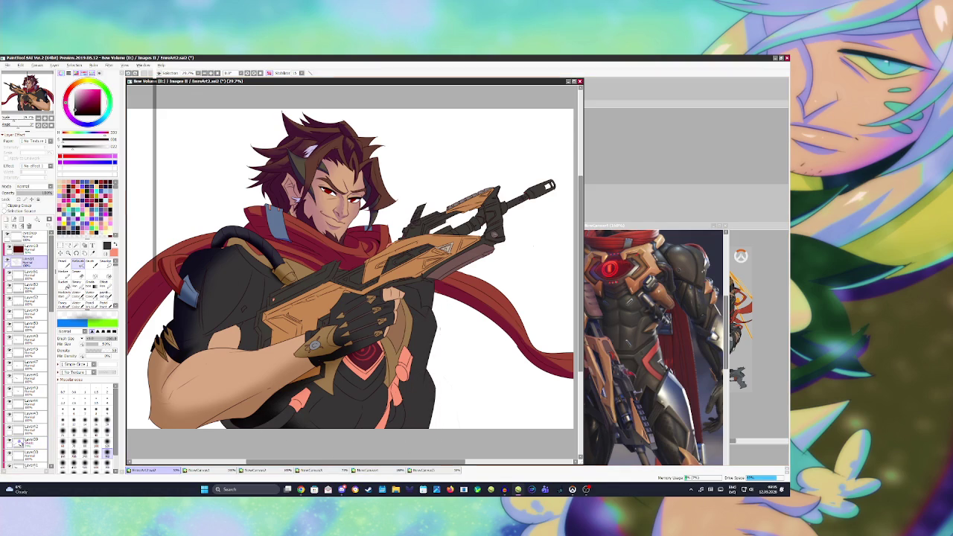
# Shade the torso's right side on Layer39 inside a Magic Wand selection from the flat layer
pyautogui.click(75, 244)
pyautogui.click(420, 365)
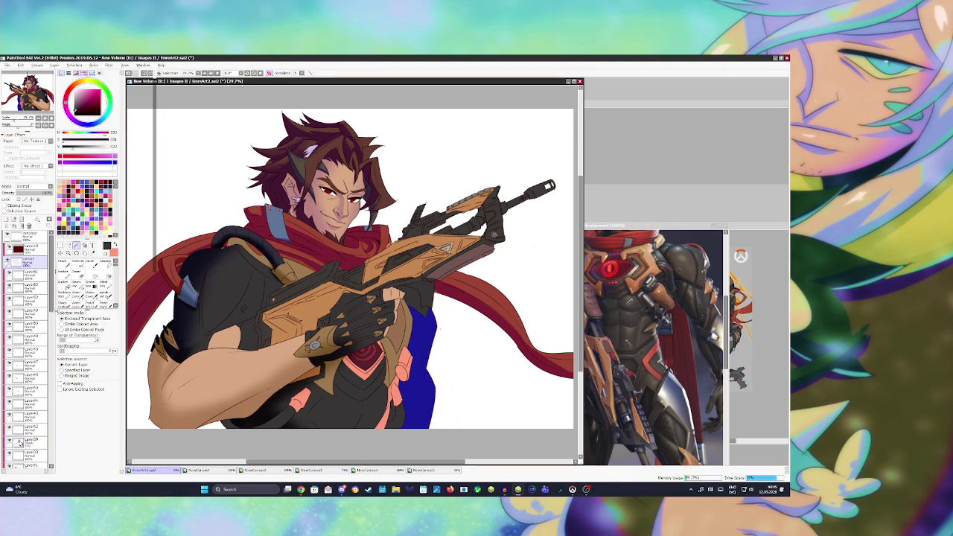
pyautogui.click(21, 442)
pyautogui.press('b')
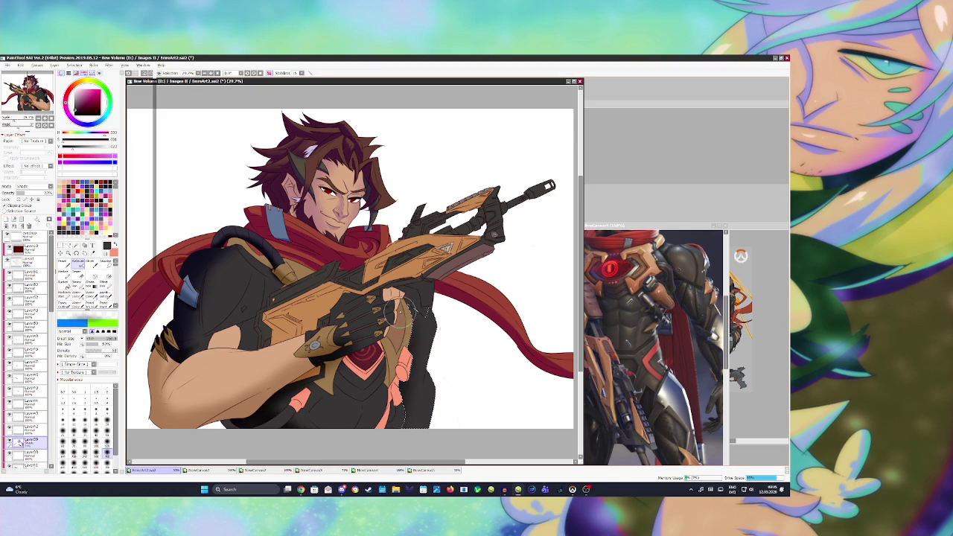
pyautogui.hotkey('ctrl', 'd')
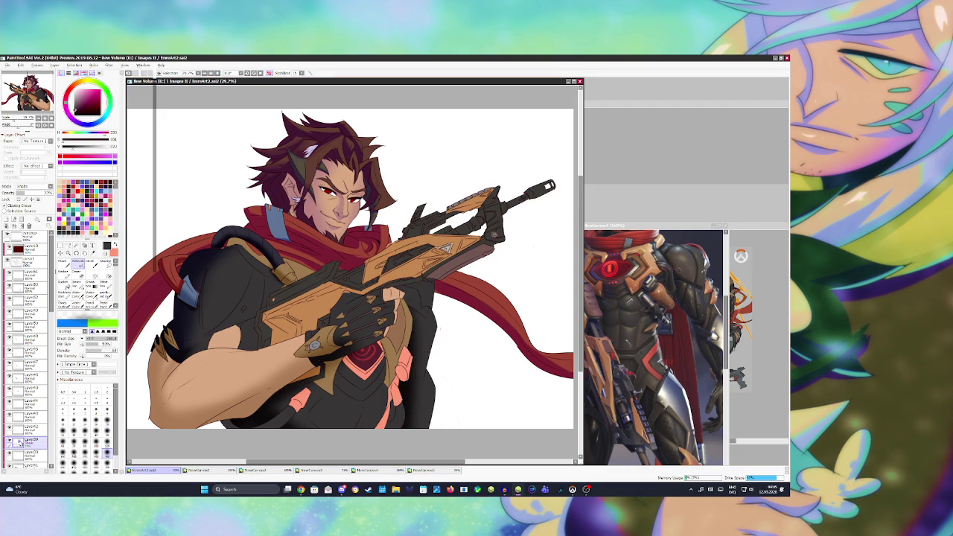
# Shade the hand beside the gun within its colour selection, then move Layer39 higher in the stack
pyautogui.click(26, 260)
pyautogui.click(75, 245)
pyautogui.click(419, 298)
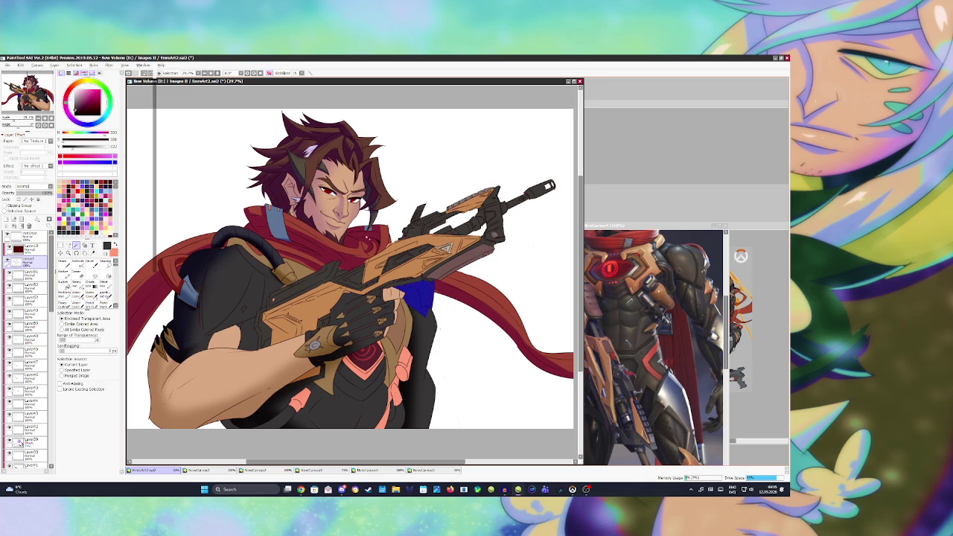
pyautogui.click(19, 442)
pyautogui.press('b')
pyautogui.moveTo(402, 274)
pyautogui.mouseDown()
pyautogui.moveTo(412, 283)
pyautogui.moveTo(406, 268)
pyautogui.mouseUp()
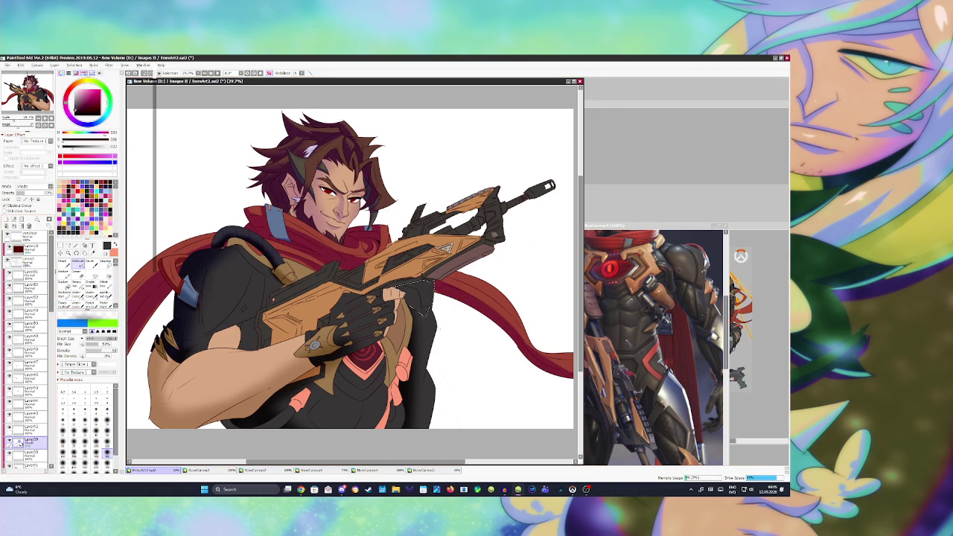
pyautogui.moveTo(20, 442); pyautogui.dragTo(23, 300)
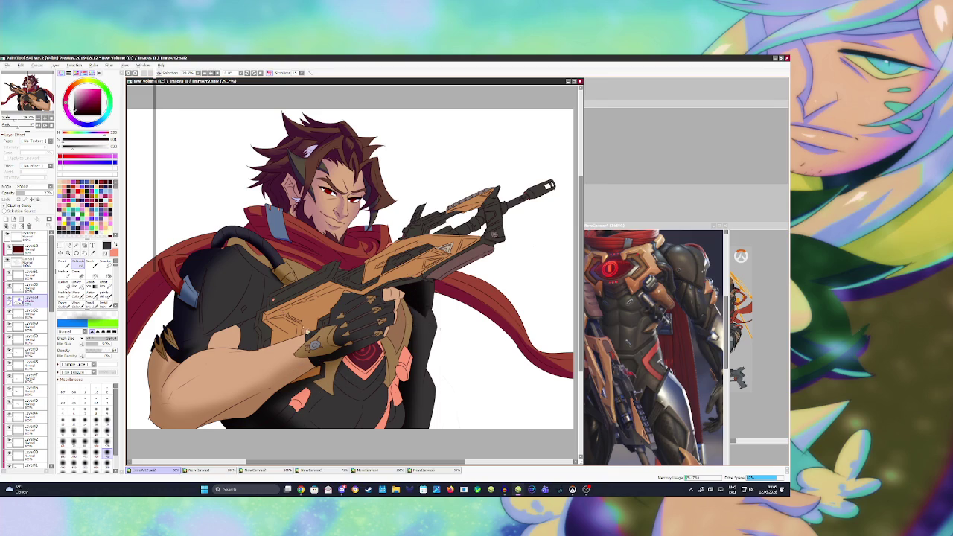
# Airbrush darker shading on the upper arm under the gun and along the tan chest strap
pyautogui.moveTo(249, 322); pyautogui.dragTo(259, 293)
pyautogui.moveTo(259, 293)
pyautogui.mouseDown()
pyautogui.moveTo(252, 325)
pyautogui.moveTo(195, 345)
pyautogui.mouseUp()
pyautogui.moveTo(252, 318); pyautogui.dragTo(250, 344)
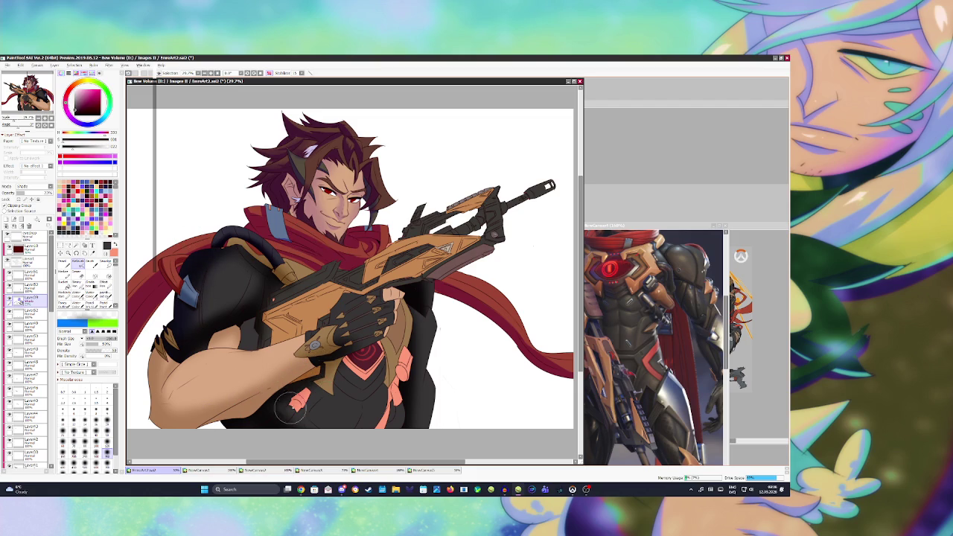
pyautogui.moveTo(400, 387)
pyautogui.mouseDown()
pyautogui.moveTo(379, 379)
pyautogui.moveTo(391, 325)
pyautogui.mouseUp()
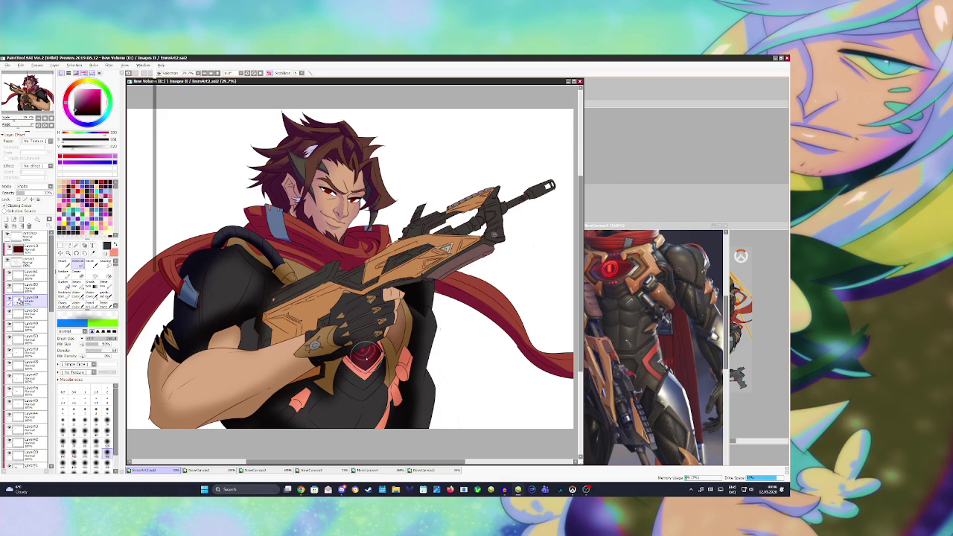
pyautogui.click(648, 302)
# Zoom the chest reference and sample its dark red colour
pyautogui.scroll(2, 648, 302)
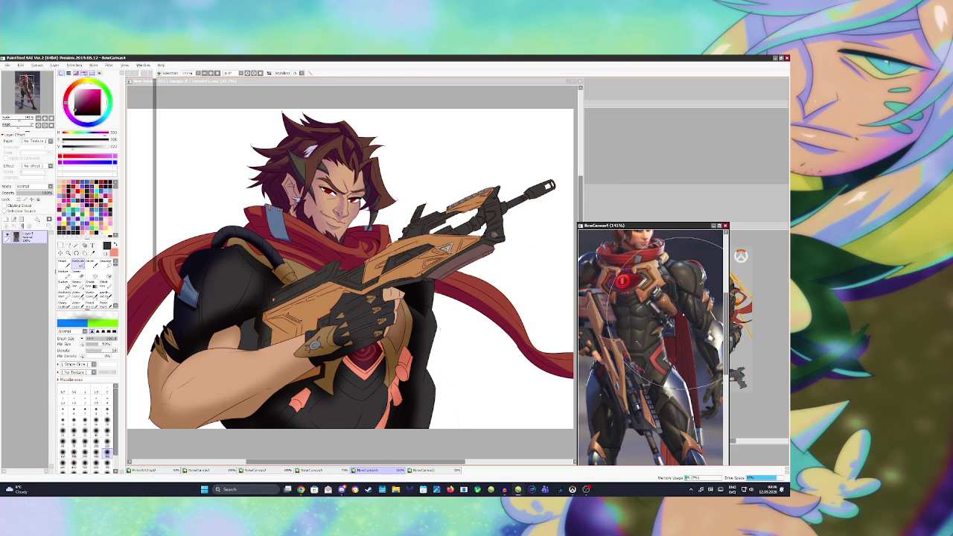
pyautogui.scroll(2, 632, 301)
pyautogui.scroll(1, 632, 301)
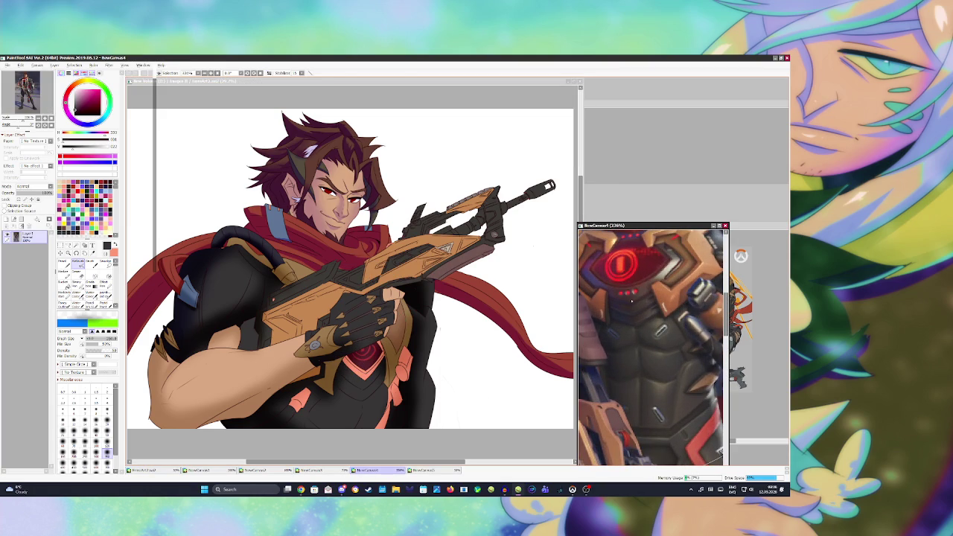
pyautogui.keyDown('alt'); pyautogui.click(374, 416); pyautogui.keyUp('alt')
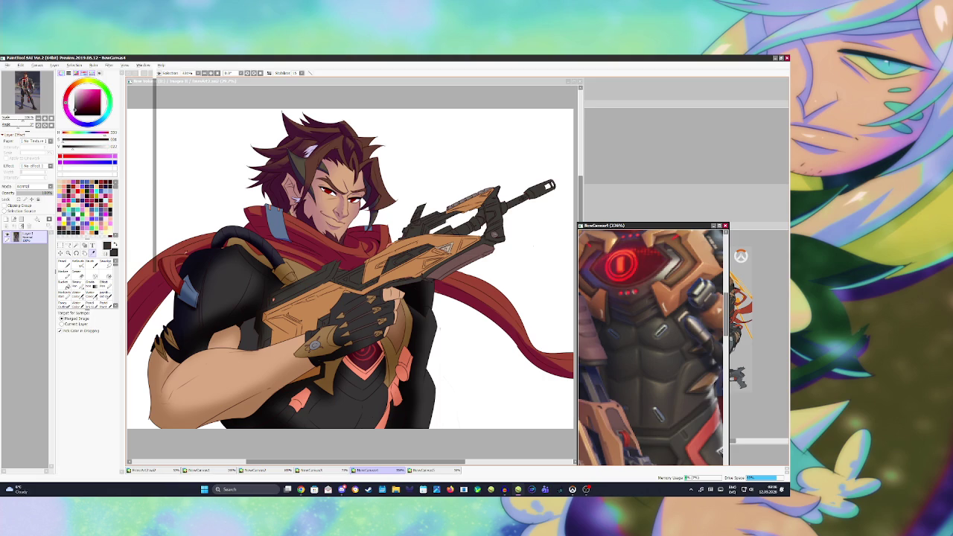
pyautogui.press('w')
pyautogui.click(365, 376)
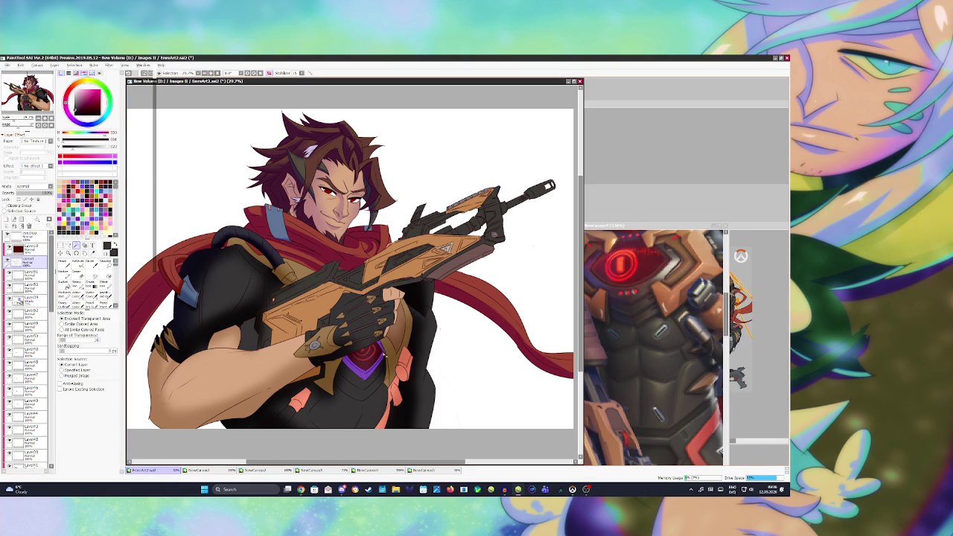
# Clip Layer52 to its base colour and paint dark red rings over the chest emblem
pyautogui.click(26, 313)
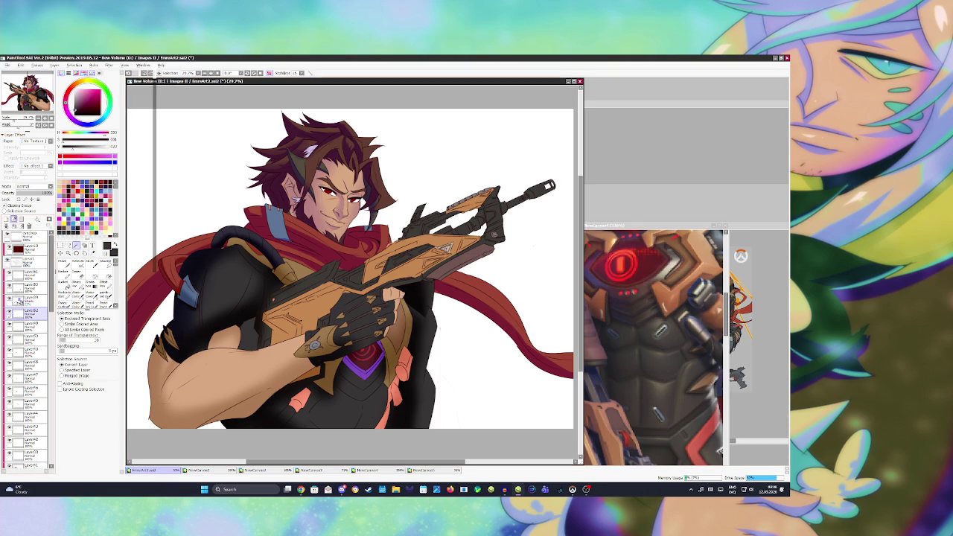
pyautogui.click(64, 284)
pyautogui.moveTo(350, 350); pyautogui.dragTo(380, 372)
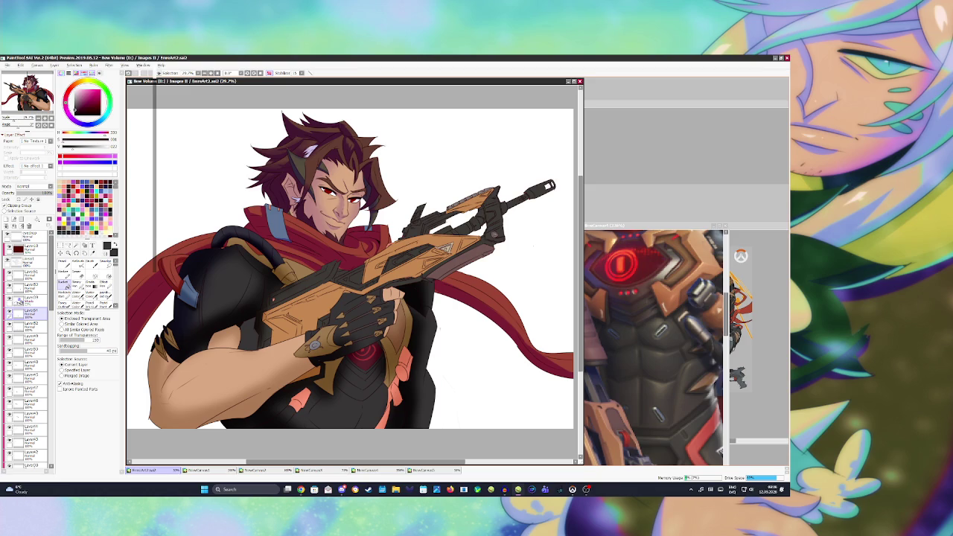
# Shade the rifle-gripping glove on Layer39, confined to a Magic Wand selection of the glove
pyautogui.click(28, 261)
pyautogui.click(365, 316)
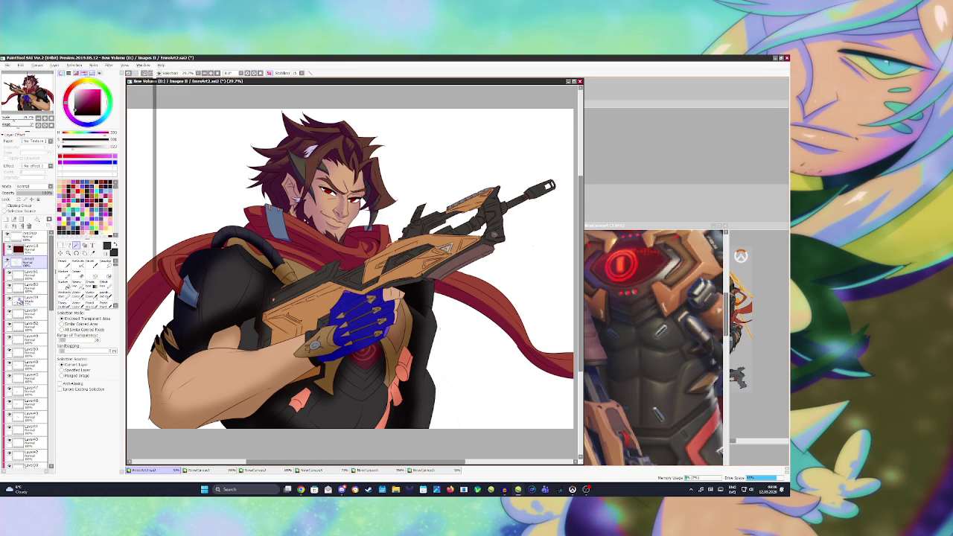
pyautogui.click(28, 300)
pyautogui.moveTo(372, 328)
pyautogui.mouseDown()
pyautogui.moveTo(429, 317)
pyautogui.moveTo(379, 329)
pyautogui.mouseUp()
pyautogui.hotkey('ctrl', 'd')
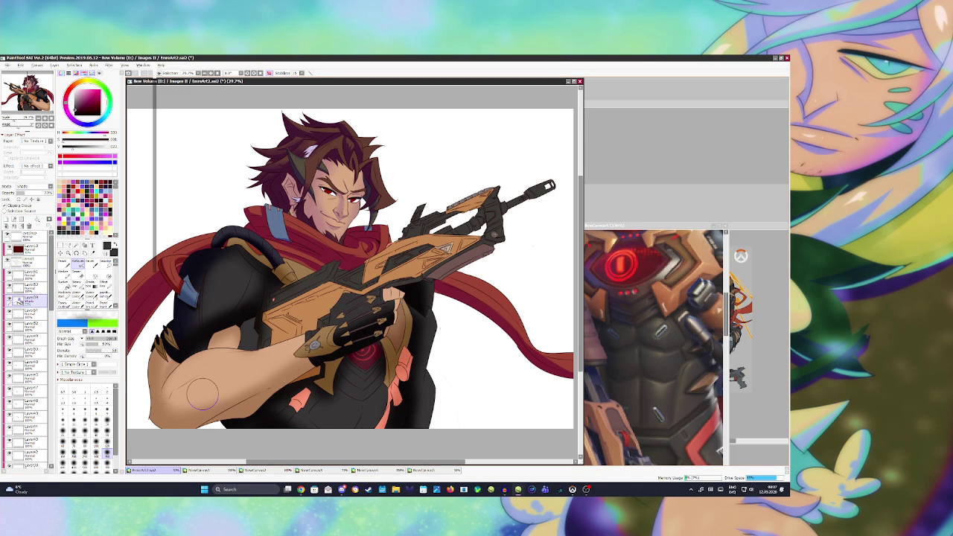
pyautogui.press('[')
pyautogui.press('[')
pyautogui.press('[')
pyautogui.press('[')
pyautogui.press('[')
pyautogui.press('[')
pyautogui.press('[')
pyautogui.press('x')
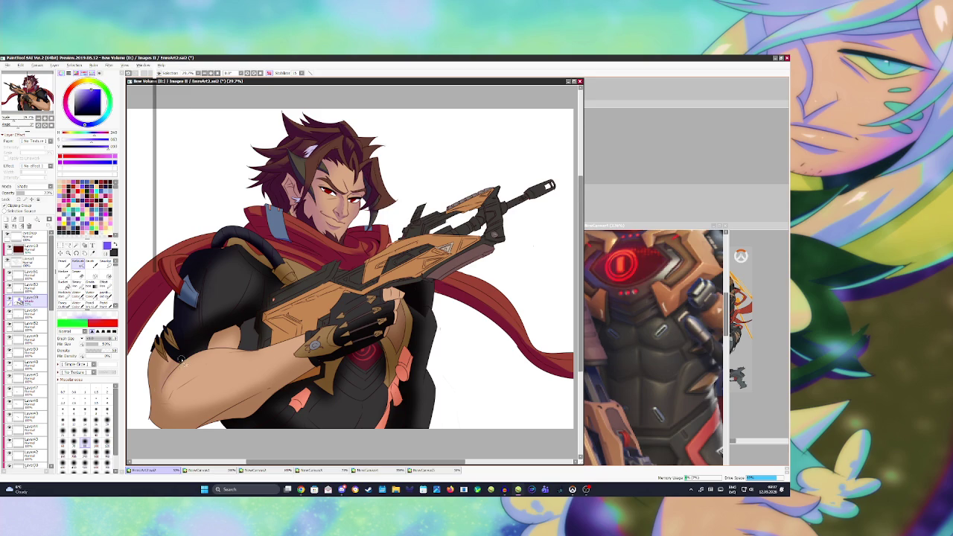
# With a larger black brush, try a face scar, undo it, and keep small marks near the left eye
pyautogui.press('x')
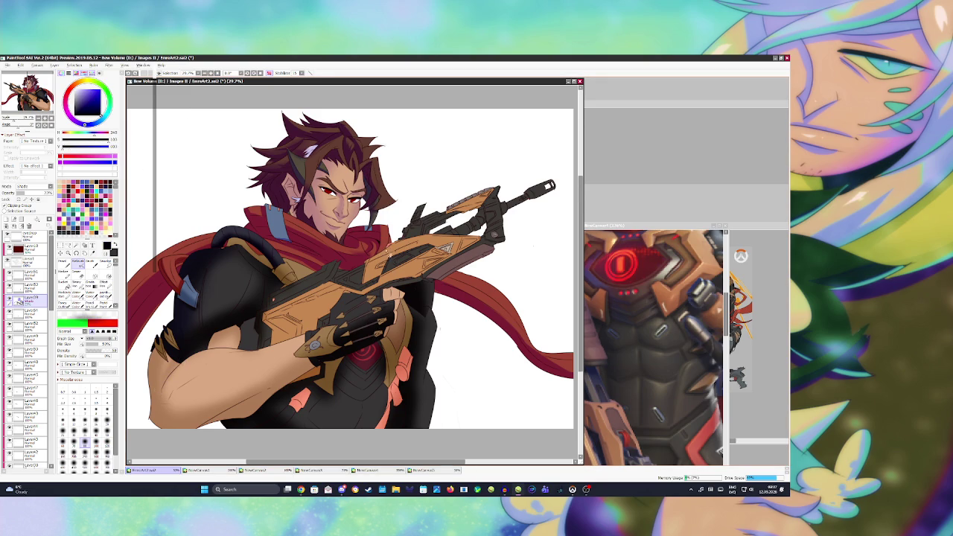
pyautogui.press(']')
pyautogui.press(']')
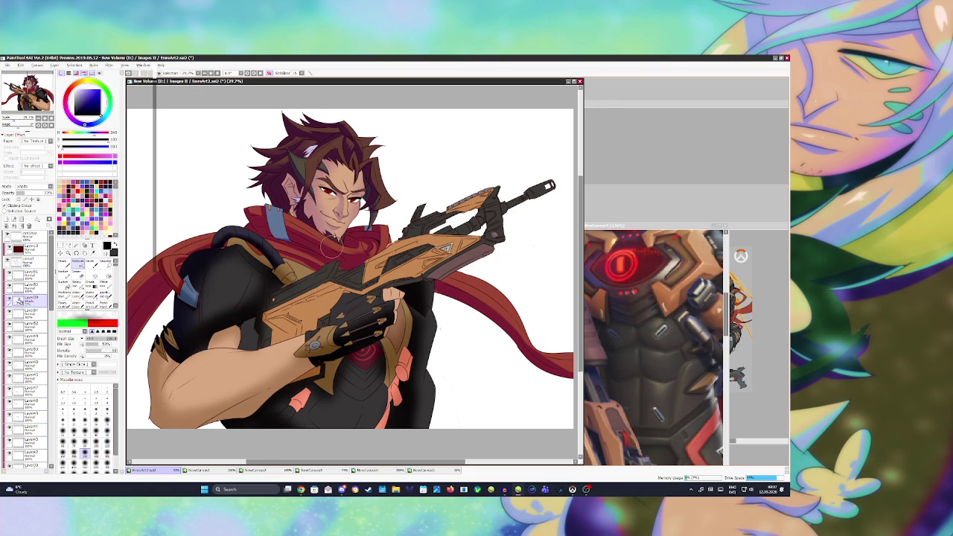
pyautogui.moveTo(322, 168); pyautogui.dragTo(315, 232)
pyautogui.hotkey('ctrl', 'z')
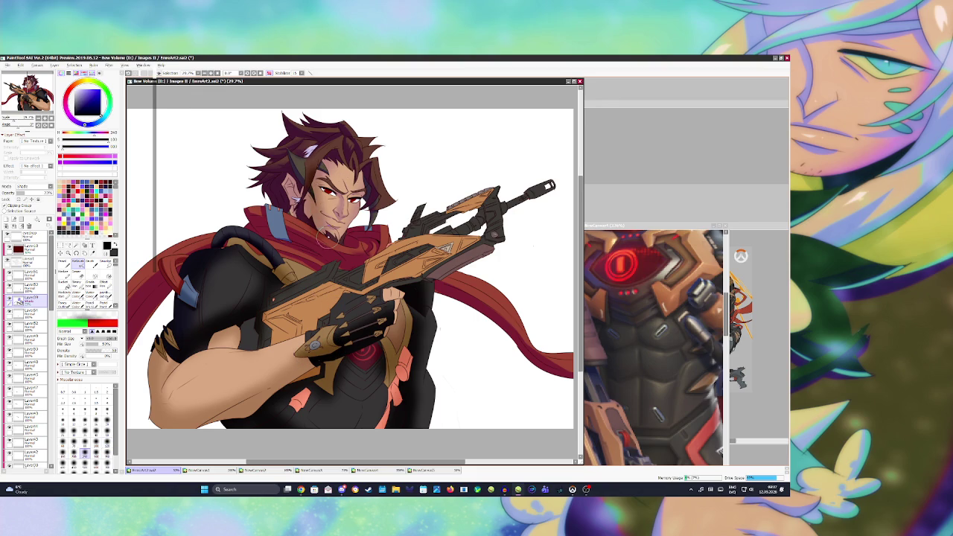
pyautogui.moveTo(321, 189); pyautogui.dragTo(325, 195)
pyautogui.hotkey('ctrl', 'z')
pyautogui.hotkey('ctrl', 'z')
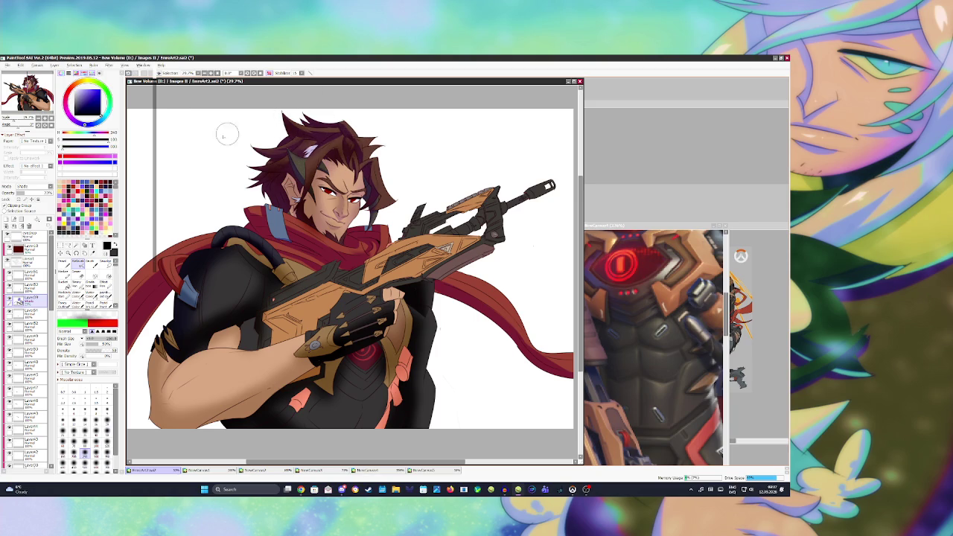
pyautogui.scroll(-3, 110, 184)
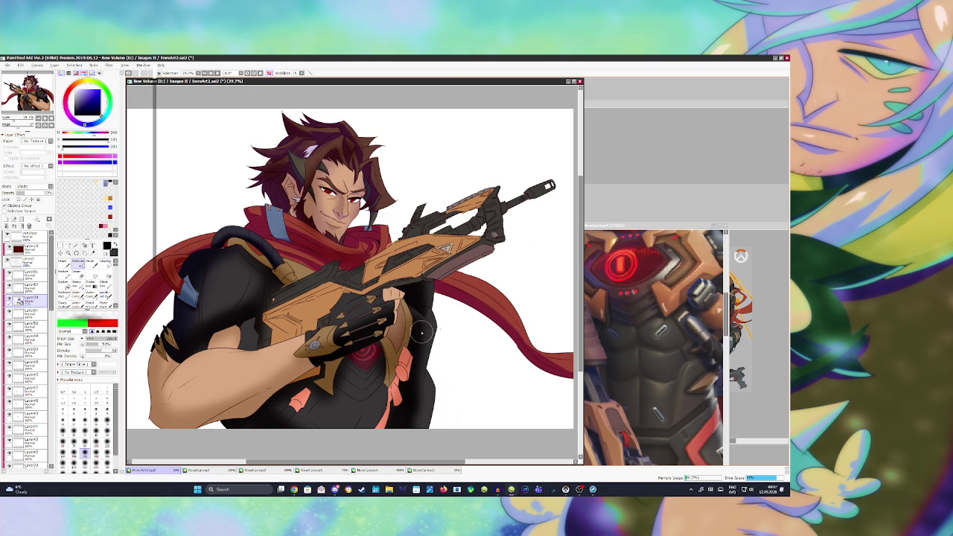
pyautogui.scroll(-2, 413, 328)
pyautogui.scroll(1, 410, 260)
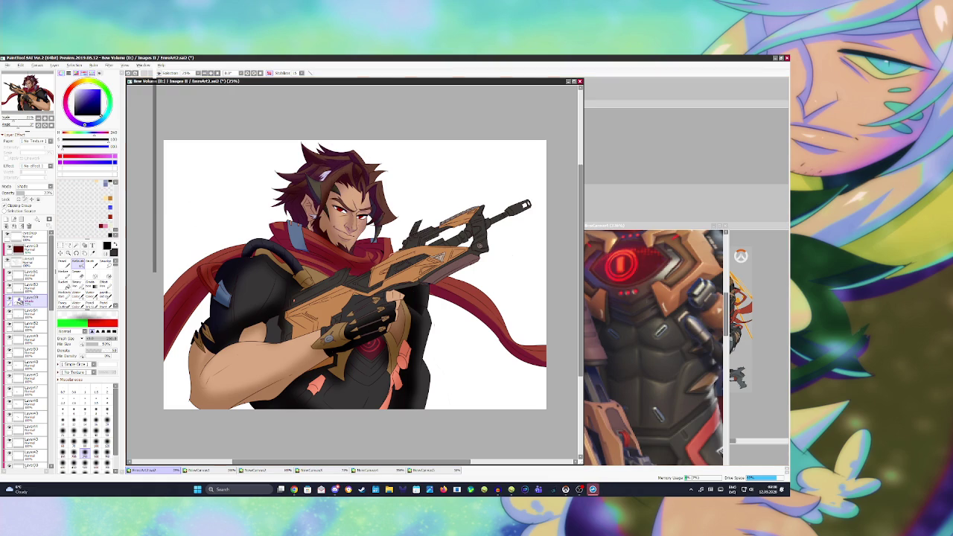
# Add chin stubble, save, and paint a light-blue collar patch near the ear
pyautogui.moveTo(356, 234); pyautogui.dragTo(342, 225)
pyautogui.hotkey('ctrl', 's')
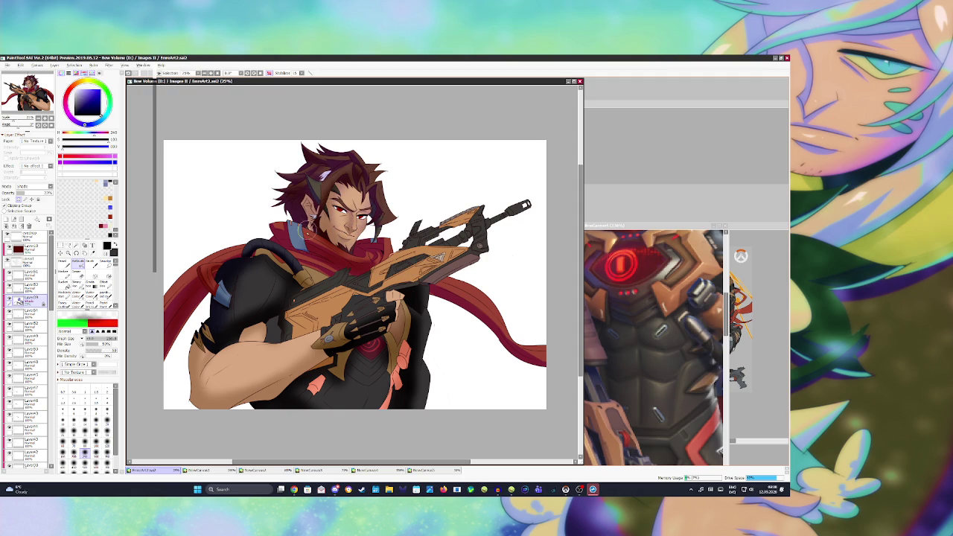
pyautogui.moveTo(308, 231); pyautogui.dragTo(298, 239)
pyautogui.moveTo(354, 262); pyautogui.dragTo(342, 268)
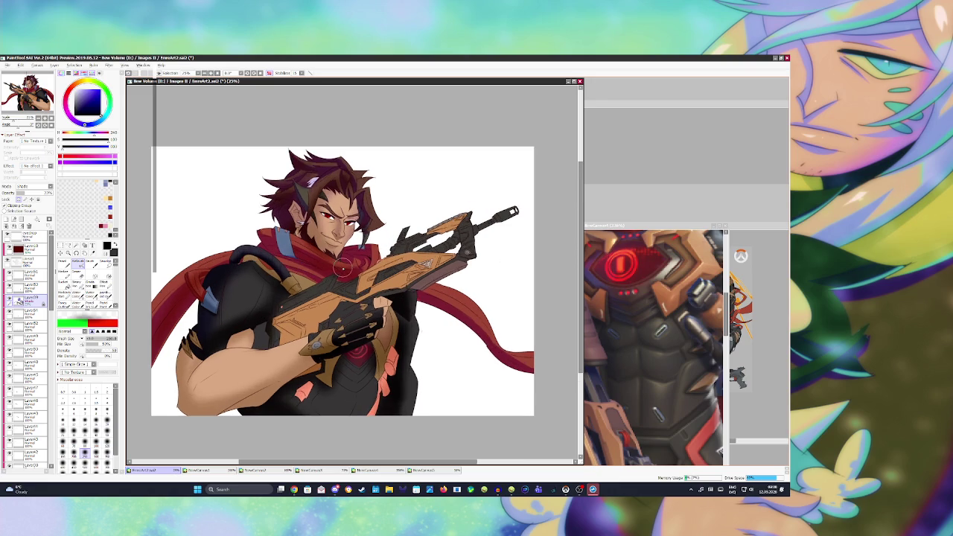
pyautogui.click(596, 276)
pyautogui.scroll(-3, 641, 335)
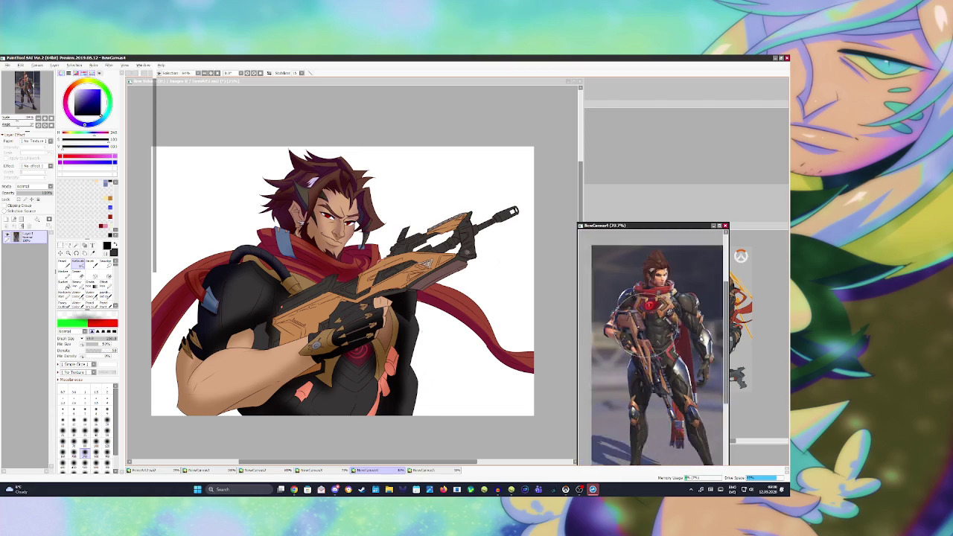
pyautogui.click(378, 282)
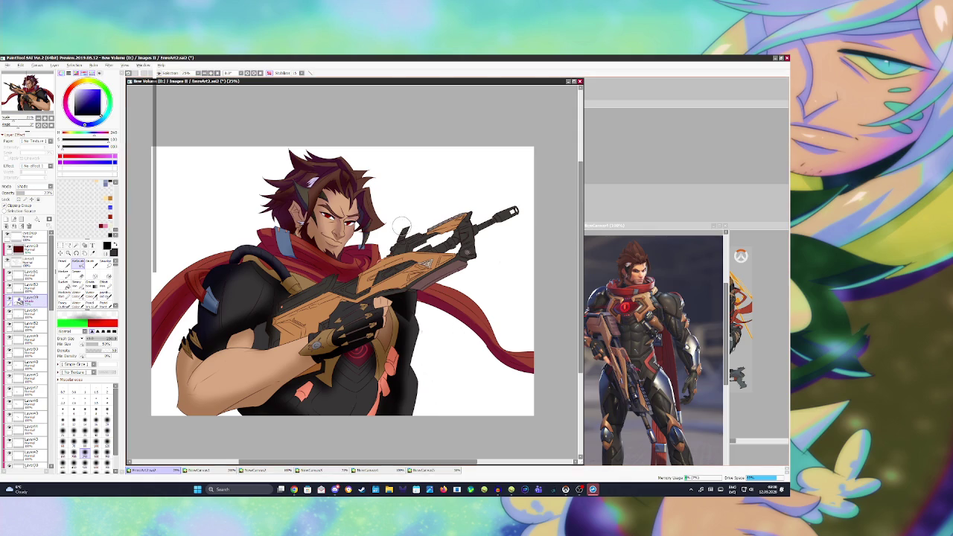
# Darken the rifle body and the jacket beside the arm, then mirror the view to check
pyautogui.moveTo(384, 276)
pyautogui.mouseDown()
pyautogui.moveTo(335, 313)
pyautogui.moveTo(330, 292)
pyautogui.mouseUp()
pyautogui.hotkey('ctrl', 'z')
pyautogui.hotkey('ctrl', 'y')
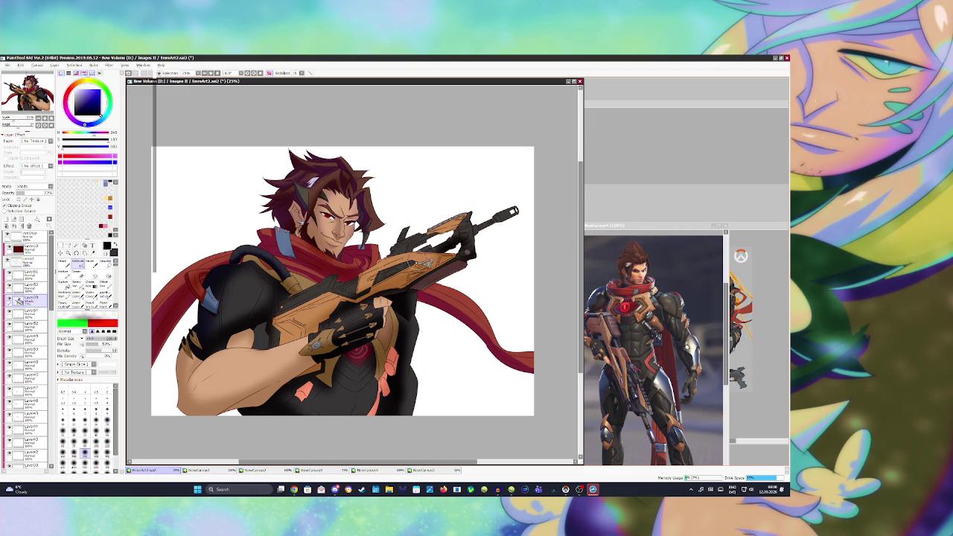
pyautogui.hotkey('ctrl', 'z')
pyautogui.hotkey('ctrl', 'y')
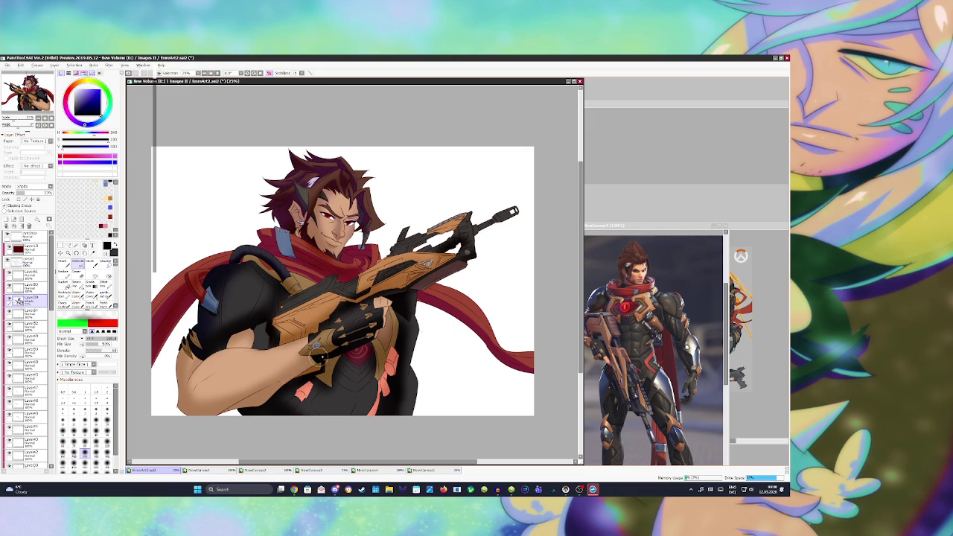
pyautogui.moveTo(219, 282); pyautogui.dragTo(219, 337)
pyautogui.moveTo(259, 308); pyautogui.dragTo(259, 281)
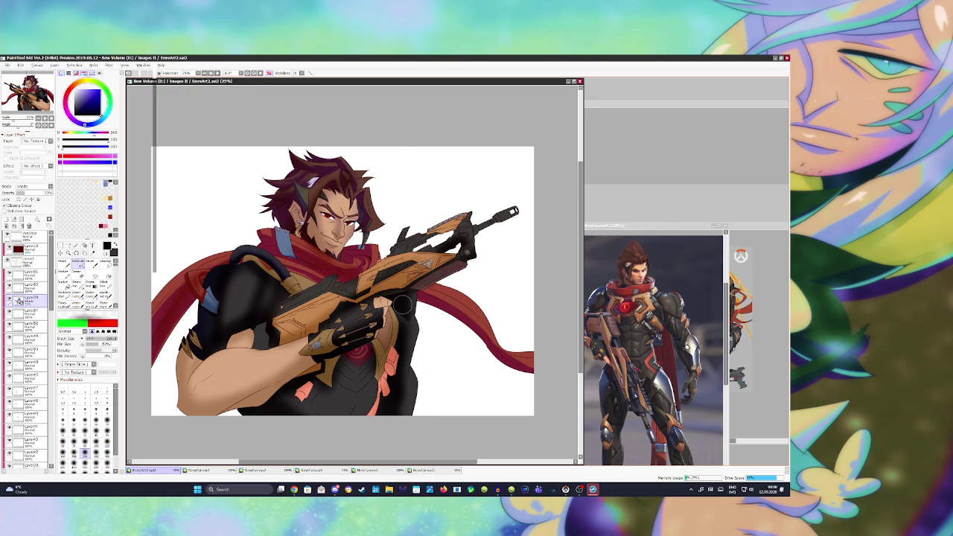
pyautogui.press('h')
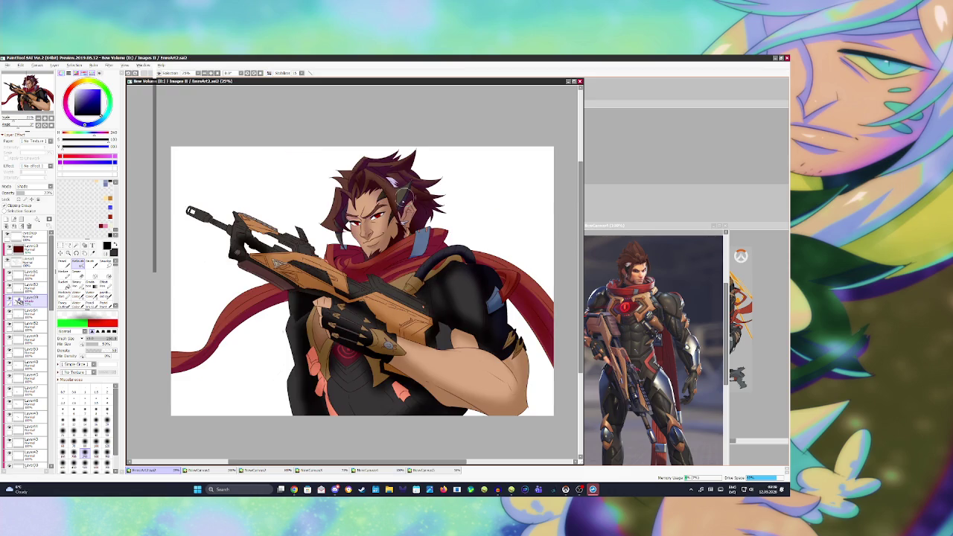
# Shrink the brush and repaint the chest emblem darker with a small glowing red centre
pyautogui.press('[')
pyautogui.press('[')
pyautogui.press('[')
pyautogui.press('[')
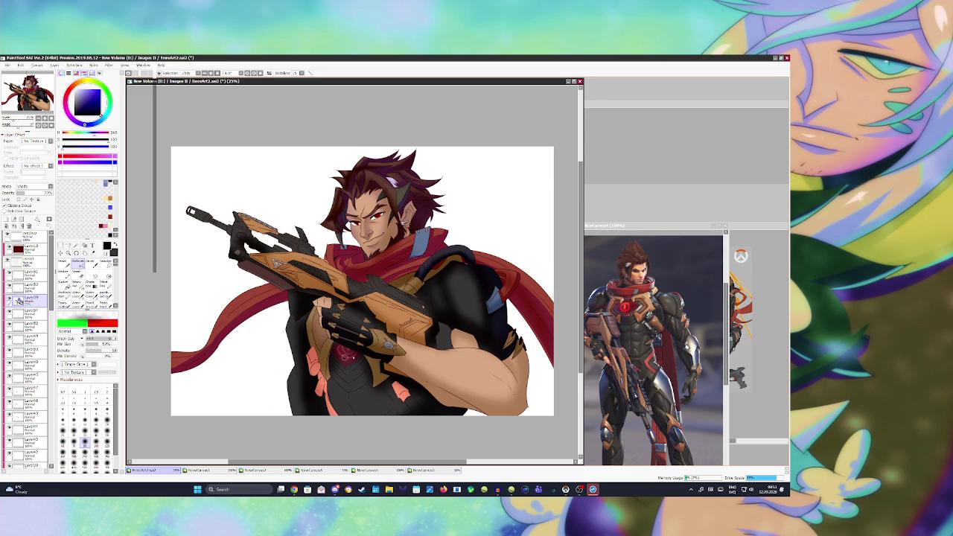
pyautogui.click(661, 283)
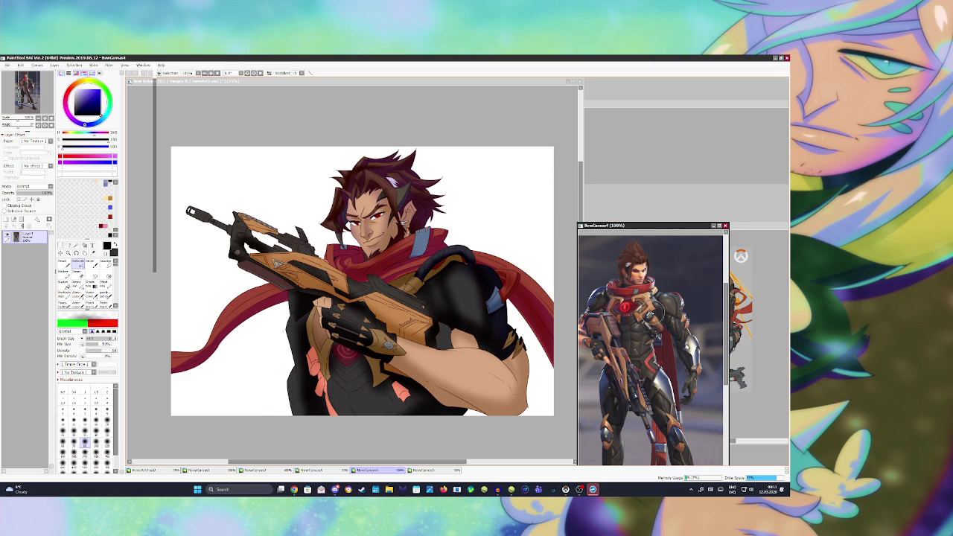
# Mirror the reference picture and the canvas view horizontally, then save the illustration
pyautogui.press('alt')
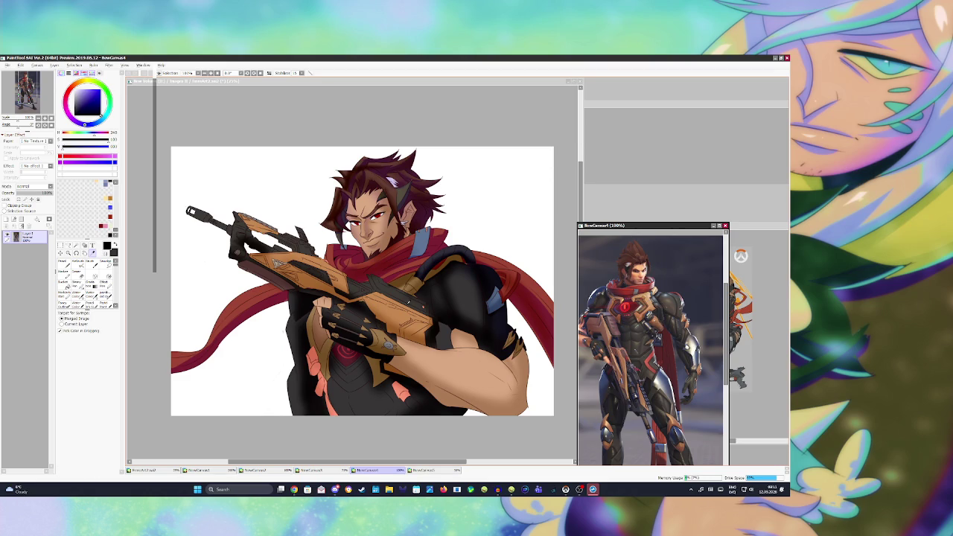
pyautogui.press('h')
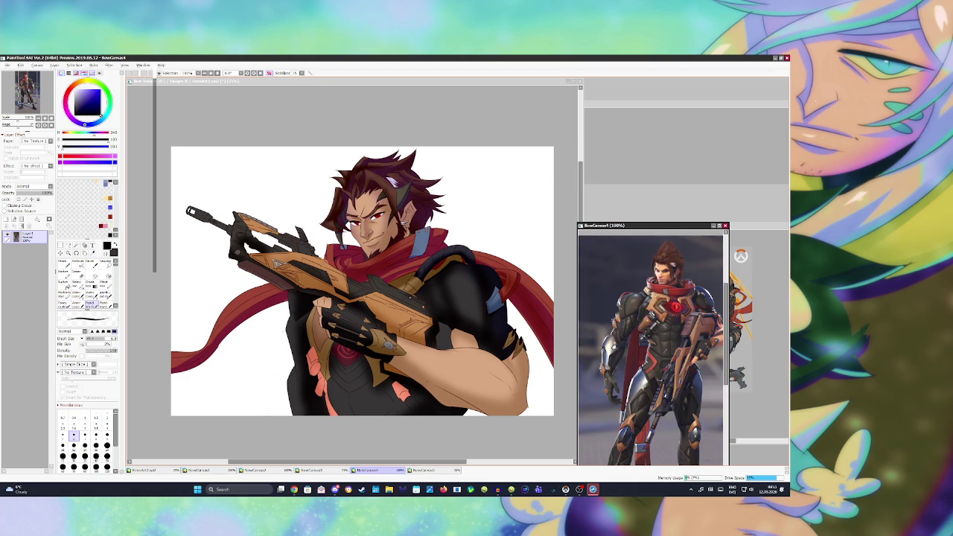
pyautogui.click(143, 470)
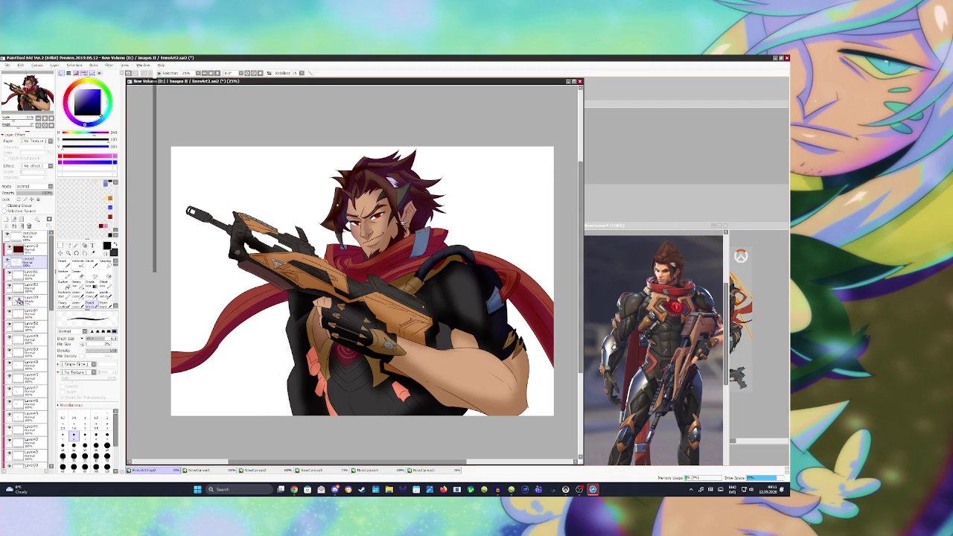
pyautogui.press('b')
pyautogui.press('h')
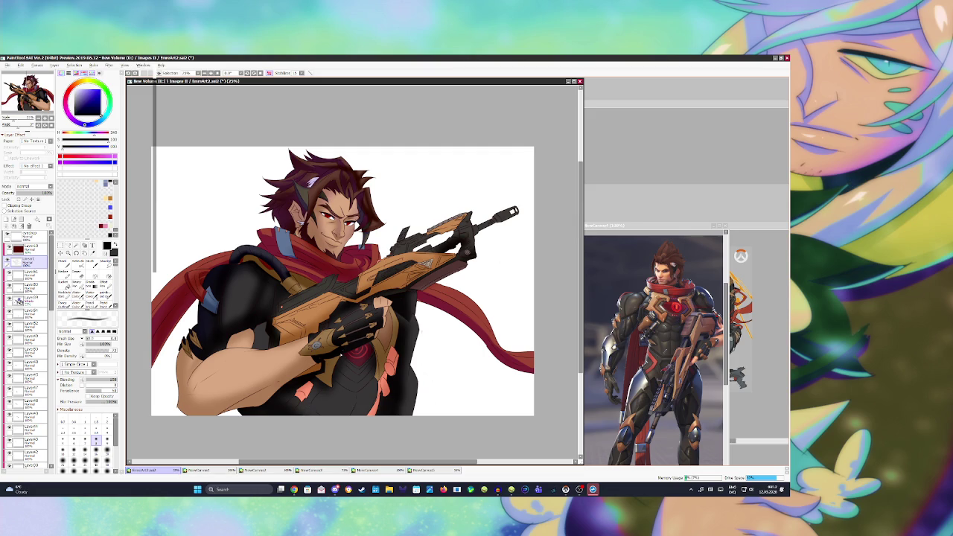
pyautogui.hotkey('ctrl', 's')
pyautogui.click(26, 300)
# Deepen the red scarf's shading with an enlarged brush on the shade layer, then save
pyautogui.click(77, 272)
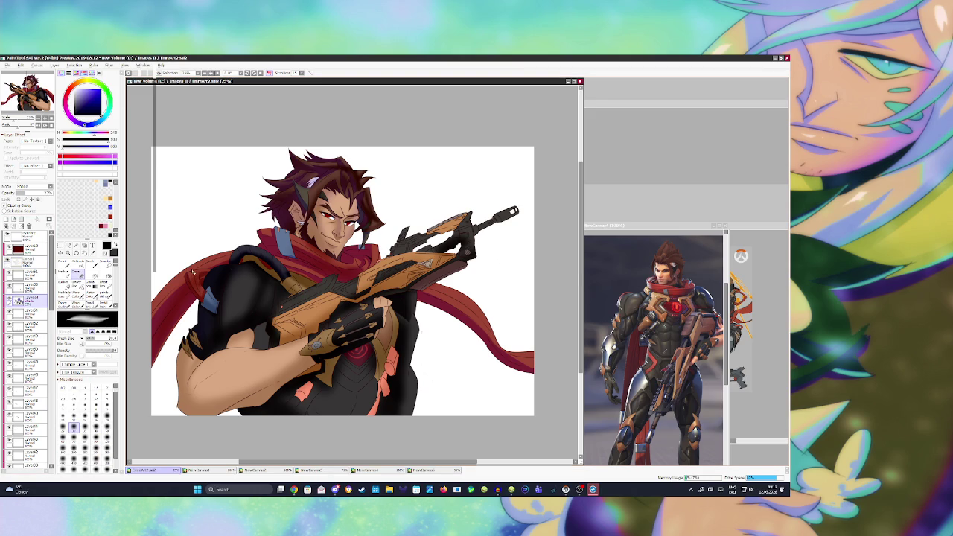
pyautogui.press(']')
pyautogui.press(']')
pyautogui.press(']')
# Paint dark shadows near the hand and along the top of the rifle barrel
pyautogui.press(']')
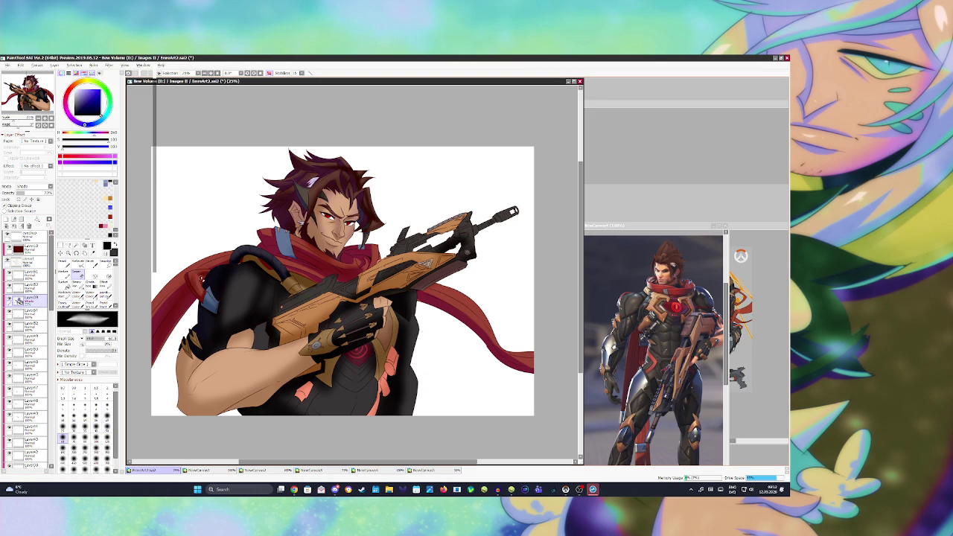
pyautogui.moveTo(201, 280); pyautogui.dragTo(203, 285)
pyautogui.moveTo(197, 292); pyautogui.dragTo(195, 275)
pyautogui.hotkey('ctrl', 's')
pyautogui.press('b')
pyautogui.press(']')
pyautogui.moveTo(369, 309); pyautogui.dragTo(387, 305)
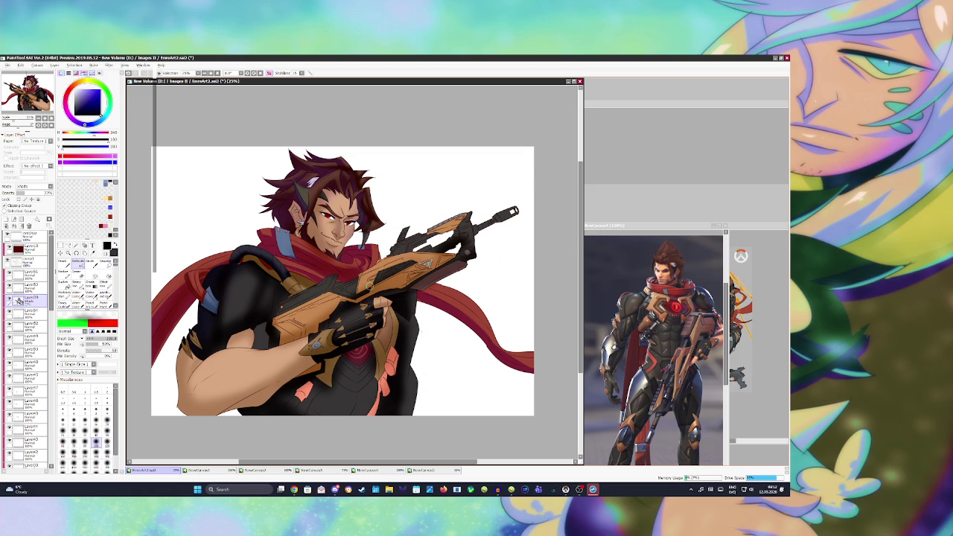
pyautogui.moveTo(391, 258); pyautogui.dragTo(512, 213)
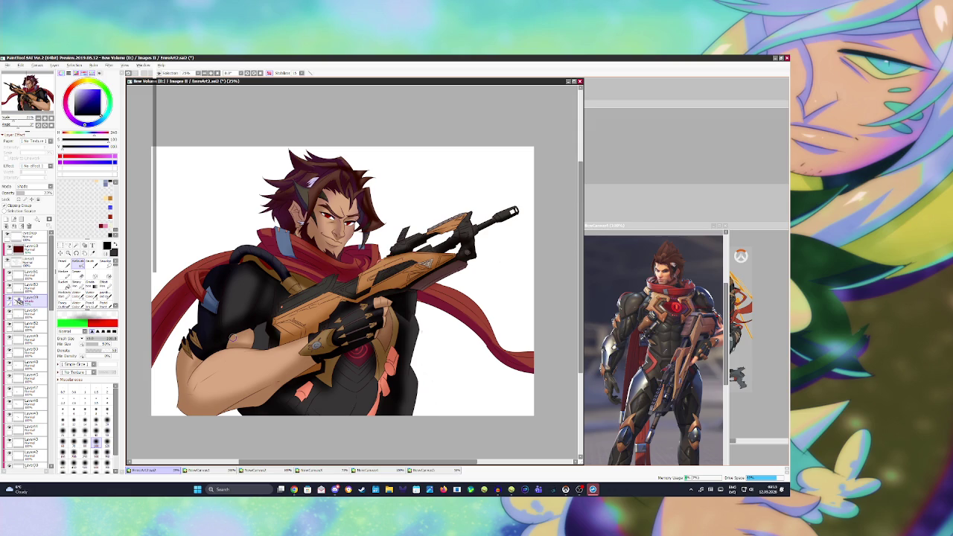
pyautogui.press('alt')
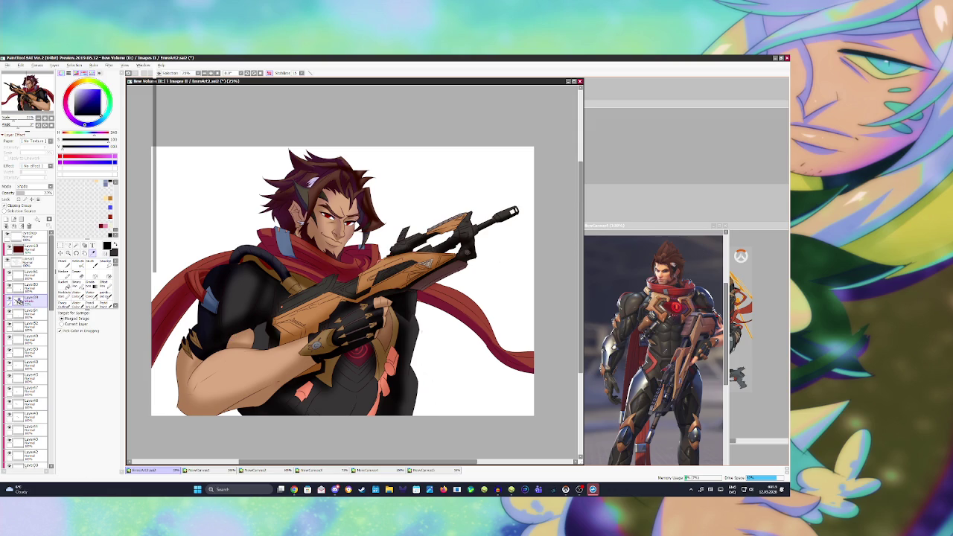
pyautogui.keyDown('alt'); pyautogui.click(669, 310); pyautogui.keyUp('alt')
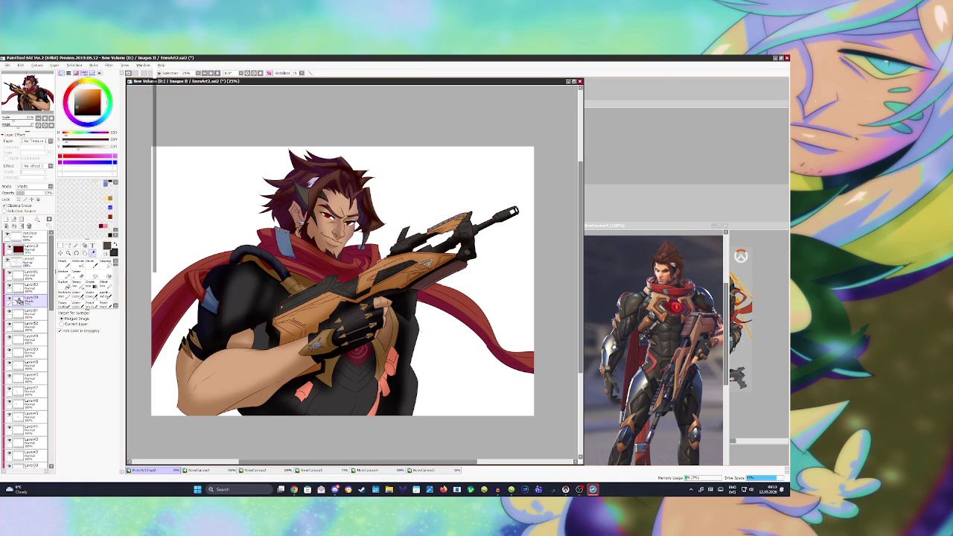
# Bucket-fill the Magic Wand–selected pink strap pieces dark on a new layer, then save
pyautogui.click(29, 258)
pyautogui.click(76, 245)
pyautogui.click(305, 391)
pyautogui.click(372, 402)
pyautogui.click(387, 384)
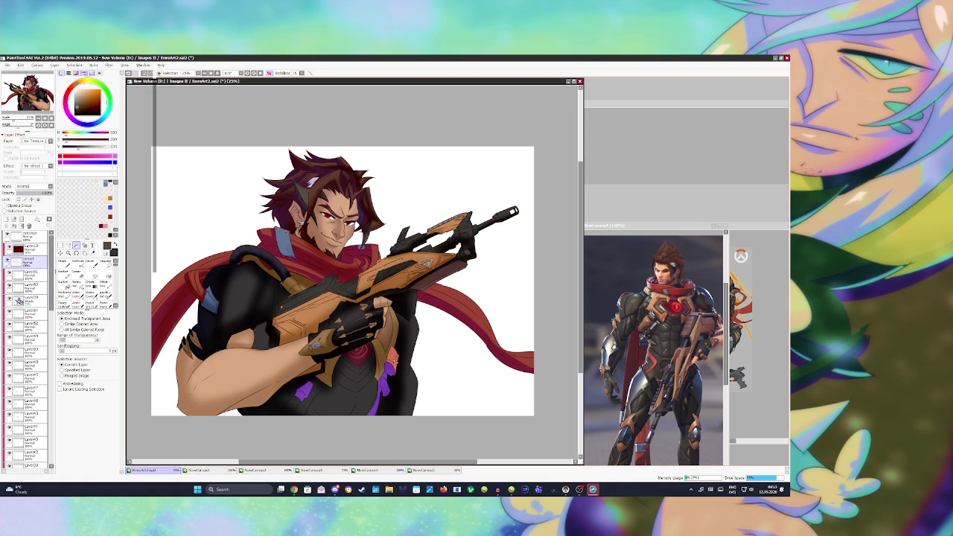
pyautogui.click(18, 301)
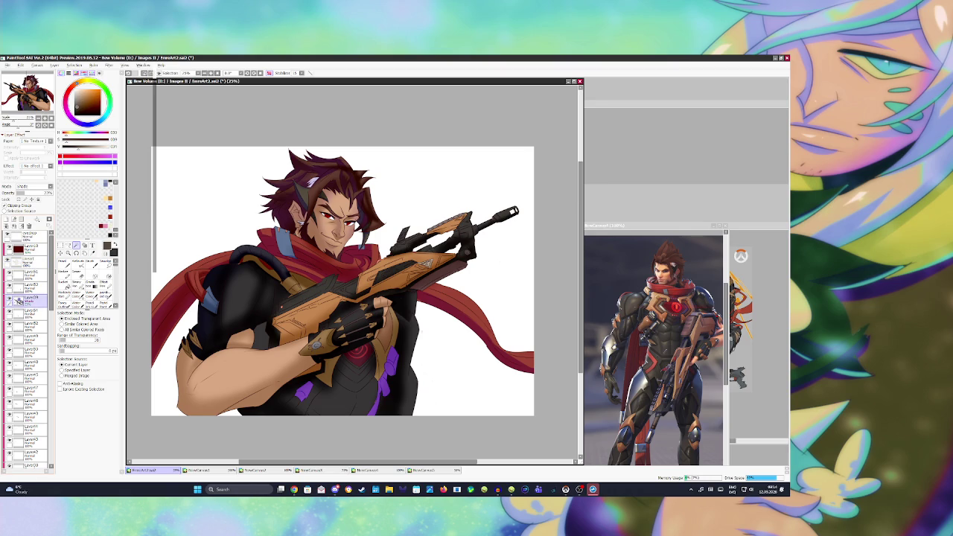
pyautogui.click(12, 219)
pyautogui.click(64, 283)
pyautogui.click(383, 373)
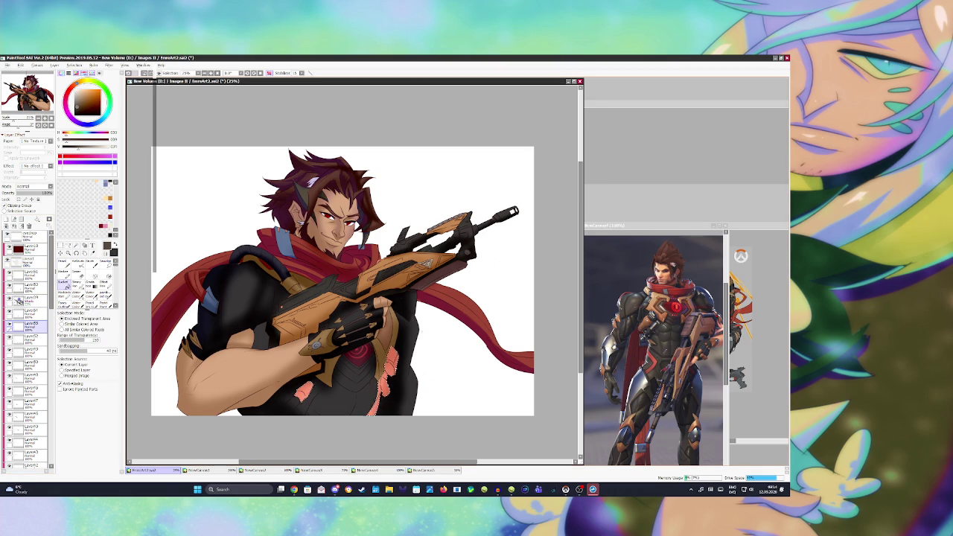
pyautogui.hotkey('ctrl', 'd')
pyautogui.hotkey('ctrl', 's')
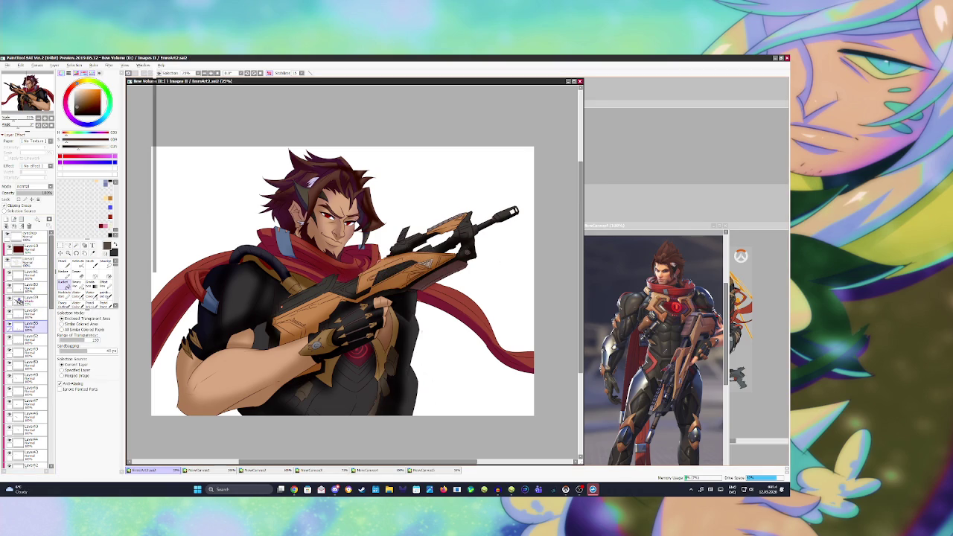
# Fill the selected chest emblem with dark red rings on Layer56 and save
pyautogui.press('alt')
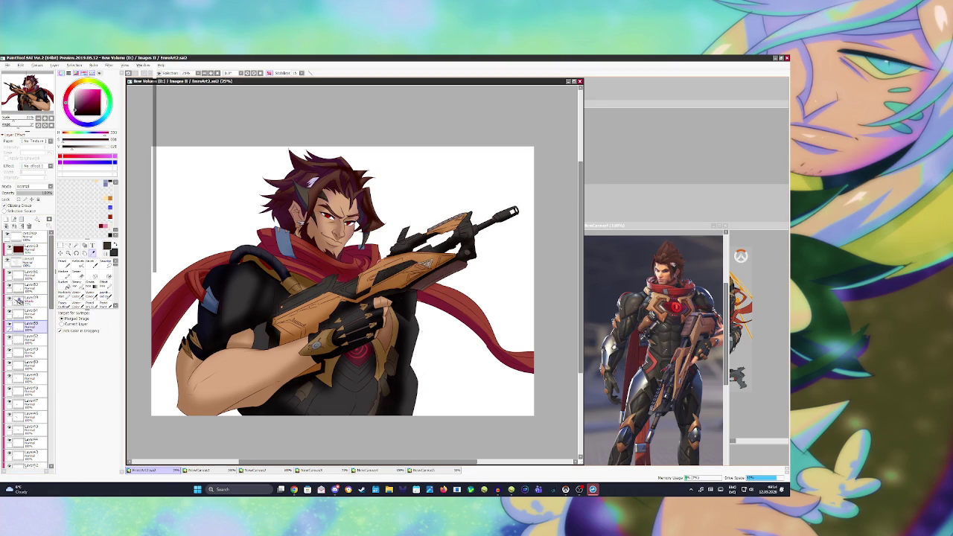
pyautogui.click(26, 260)
pyautogui.click(76, 246)
pyautogui.click(376, 409)
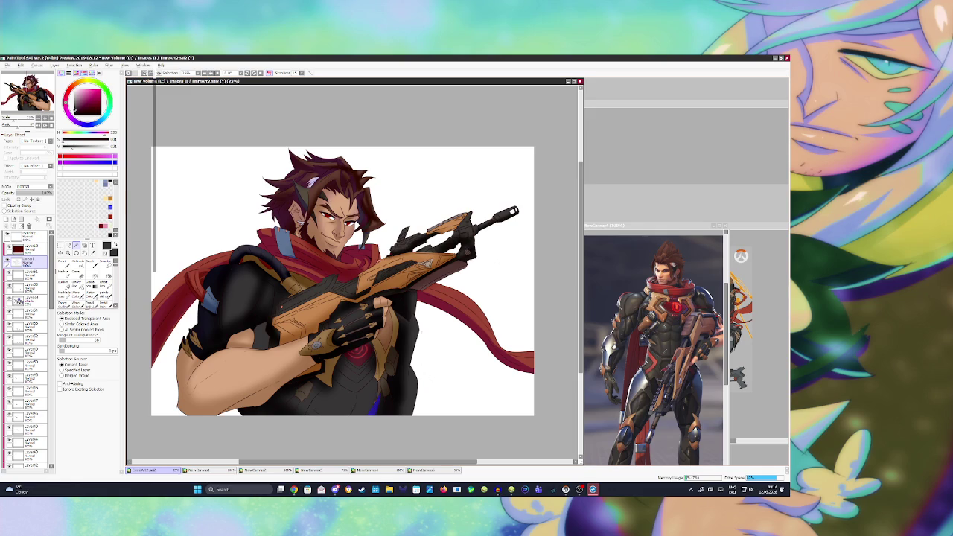
pyautogui.click(26, 313)
pyautogui.click(64, 282)
pyautogui.click(374, 406)
pyautogui.hotkey('ctrl', 's')
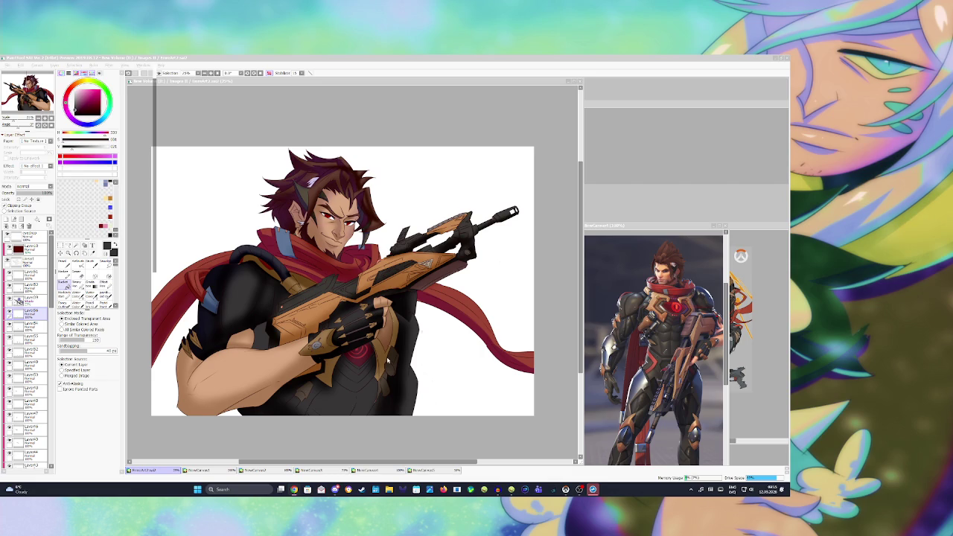
pyautogui.click(350, 420)
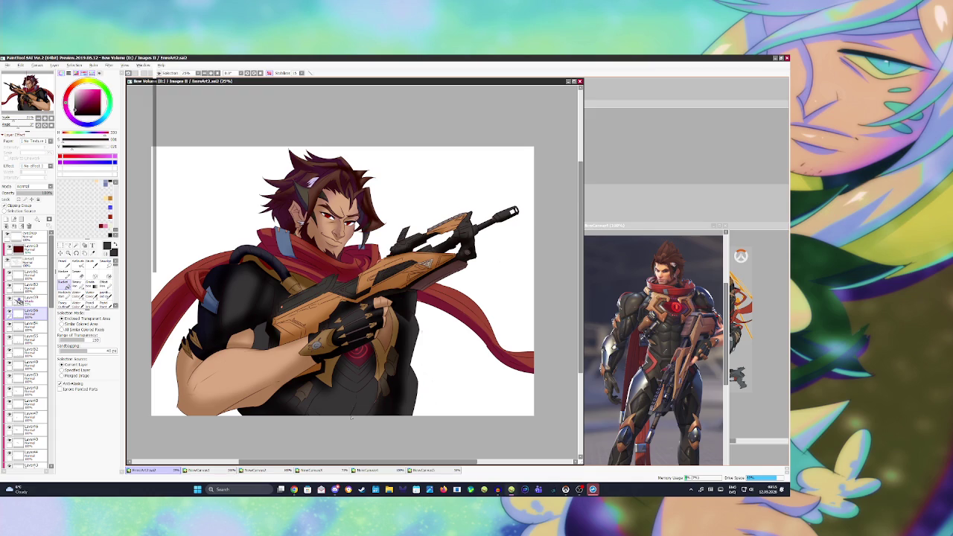
# Switch to a smaller Airbrush on the shade layer and try a faint chest stroke, undoing it
pyautogui.press('n')
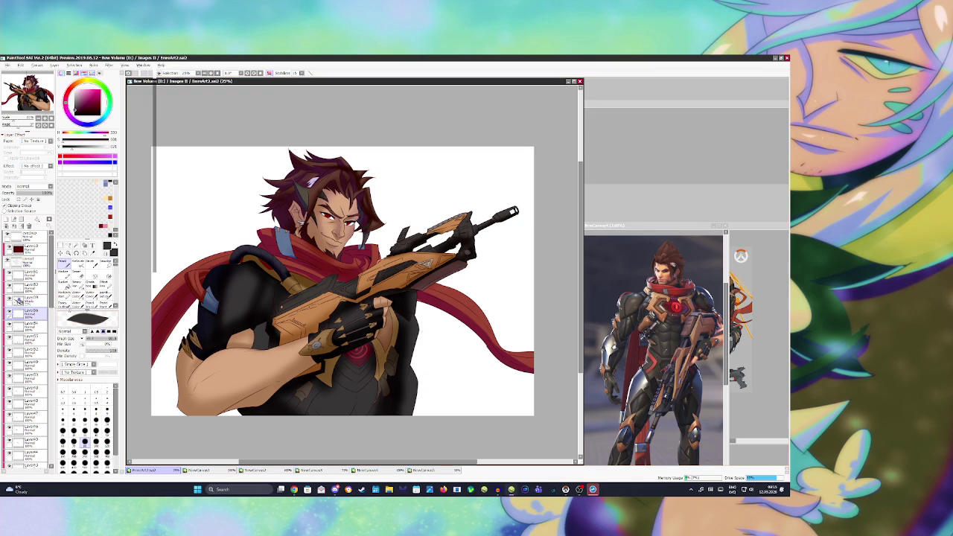
pyautogui.press('pageup')
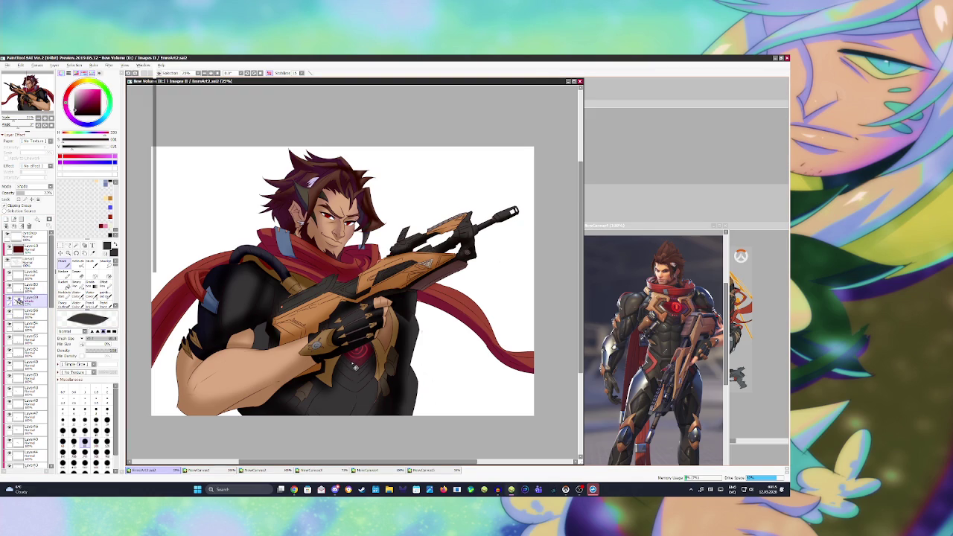
pyautogui.press('v')
pyautogui.press('[')
pyautogui.press('[')
pyautogui.press('[')
pyautogui.moveTo(356, 370); pyautogui.dragTo(344, 364)
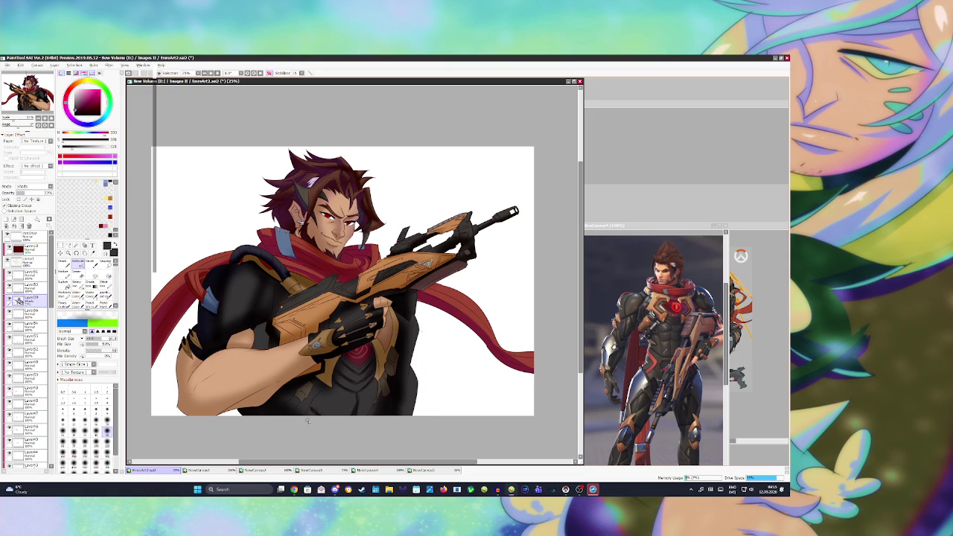
pyautogui.hotkey('ctrl', 'z')
pyautogui.press(']')
pyautogui.press(']')
pyautogui.press(']')
pyautogui.press(']')
pyautogui.press(']')
pyautogui.press(']')
pyautogui.press(']')
pyautogui.press(']')
pyautogui.press(']')
pyautogui.press(']')
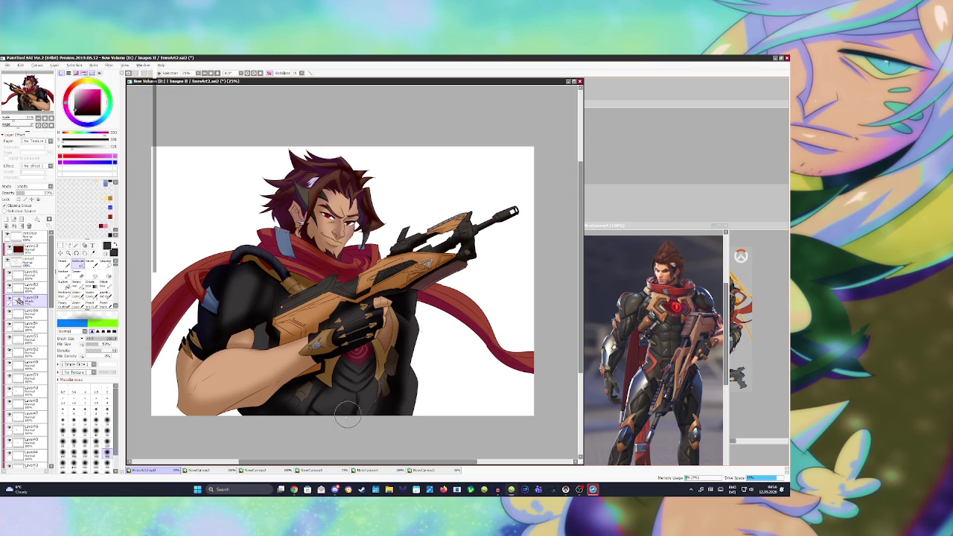
pyautogui.press('[')
pyautogui.press('[')
pyautogui.press('[')
pyautogui.press('[')
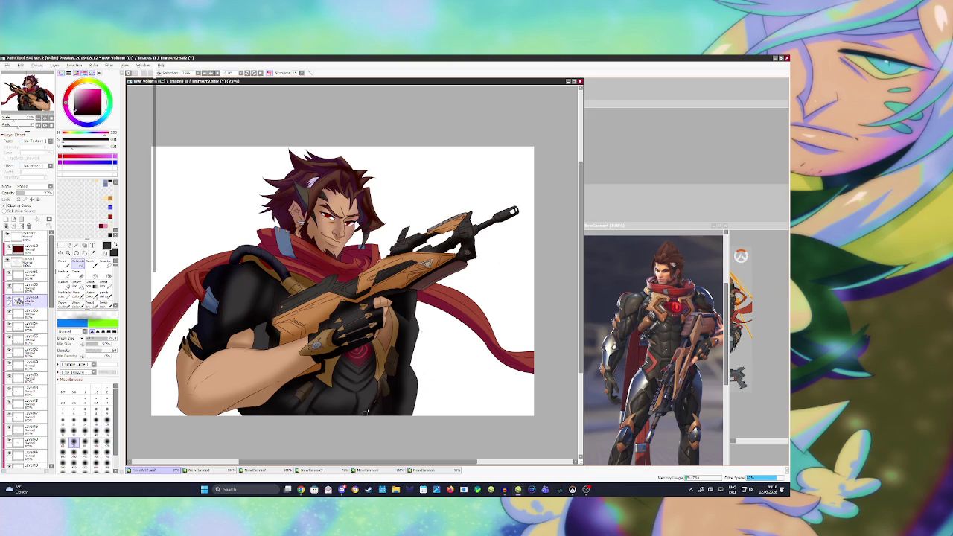
# Save, add a shading stroke to the lower torso, and create Layer57 above the shade layer
pyautogui.hotkey('ctrl', 's')
pyautogui.scroll(-2, 320, 333)
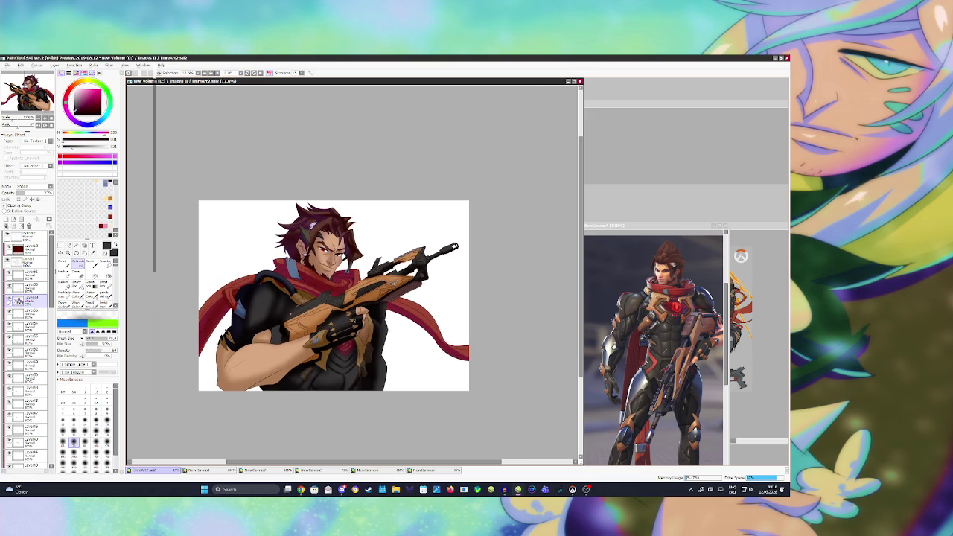
pyautogui.scroll(1, 366, 285)
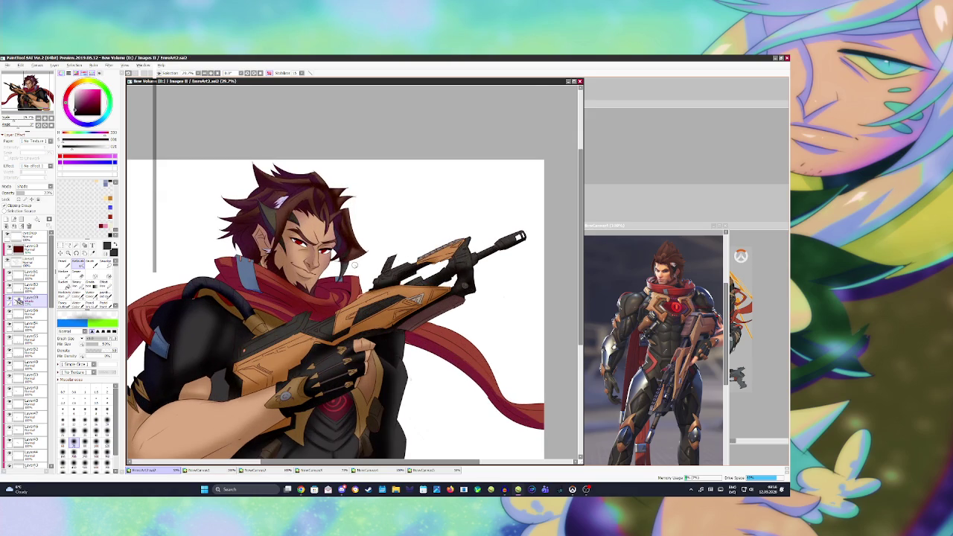
pyautogui.click(323, 163)
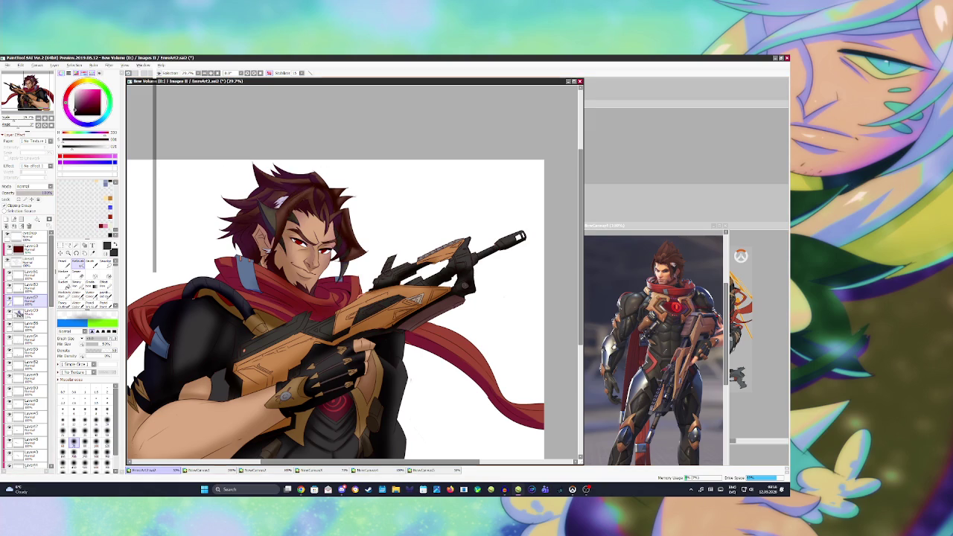
pyautogui.click(7, 219)
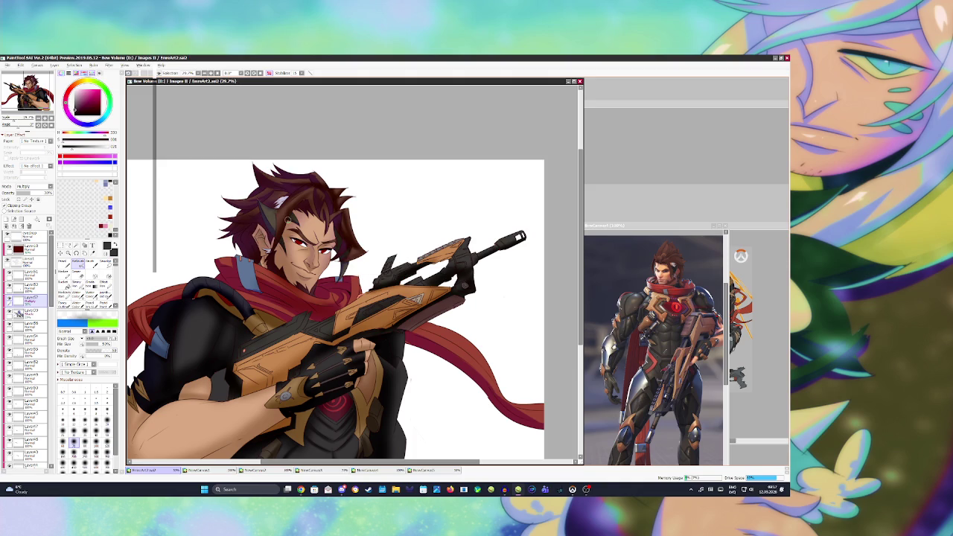
# Bucket-fill the white background on the bottom layer with blue
pyautogui.scroll(-1, 288, 221)
pyautogui.scroll(-2, 302, 212)
pyautogui.scroll(1, 301, 212)
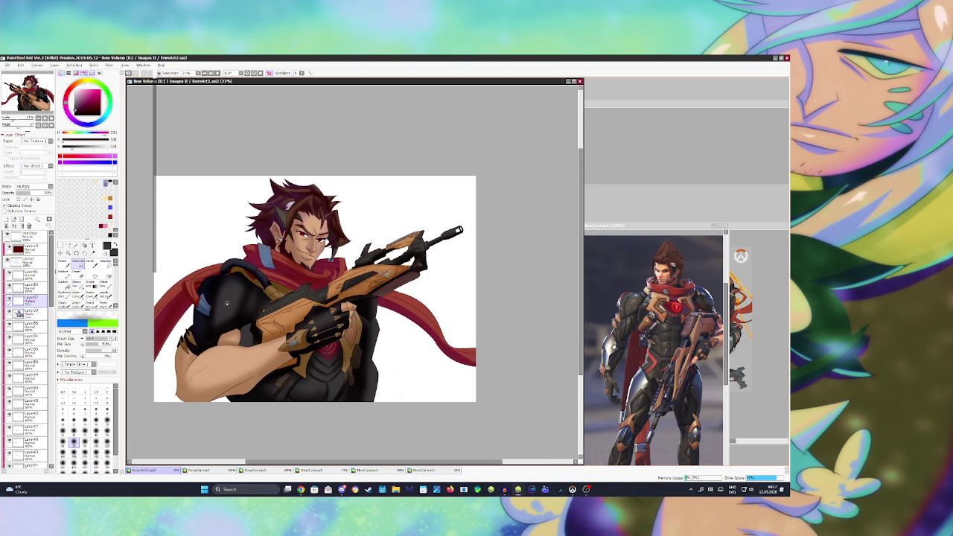
pyautogui.scroll(-10, 19, 313)
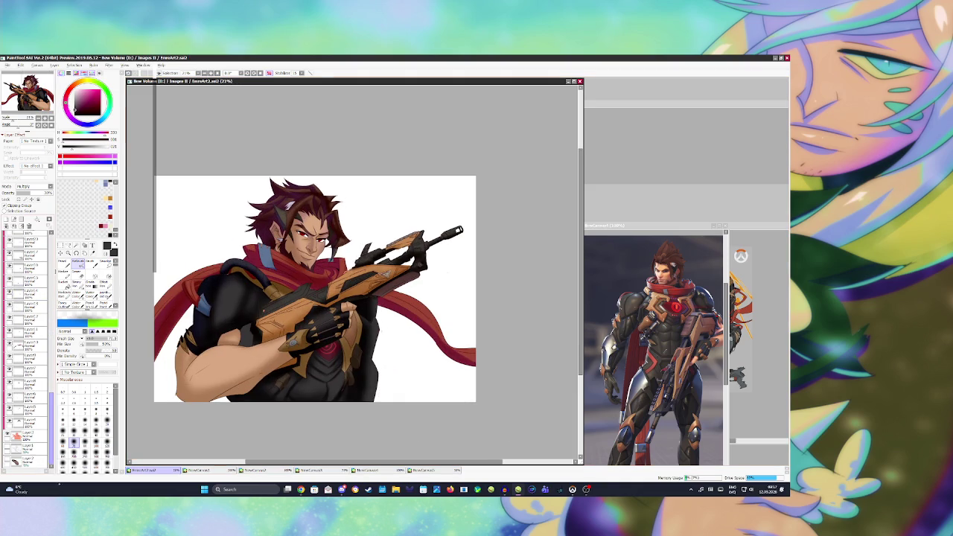
pyautogui.click(23, 445)
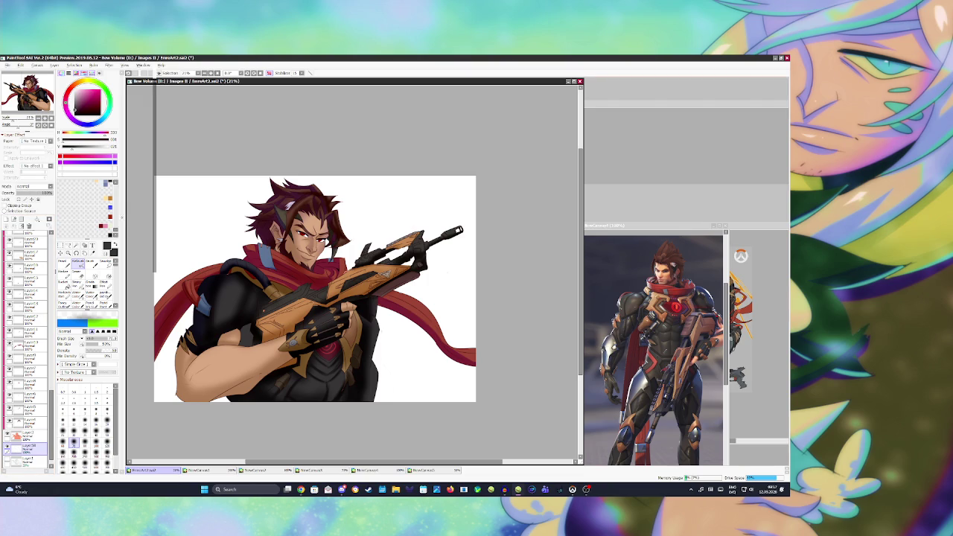
pyautogui.scroll(3, 87, 208)
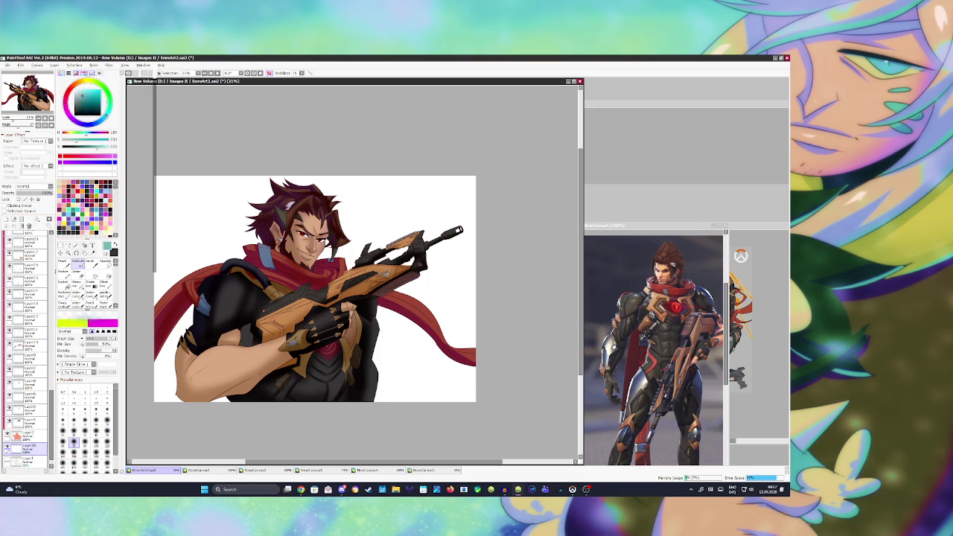
pyautogui.click(66, 283)
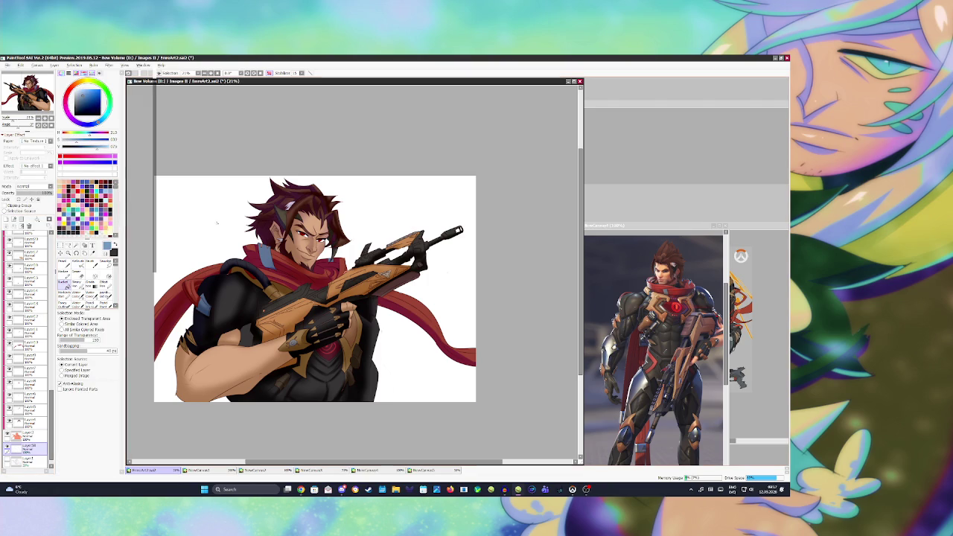
pyautogui.click(447, 201)
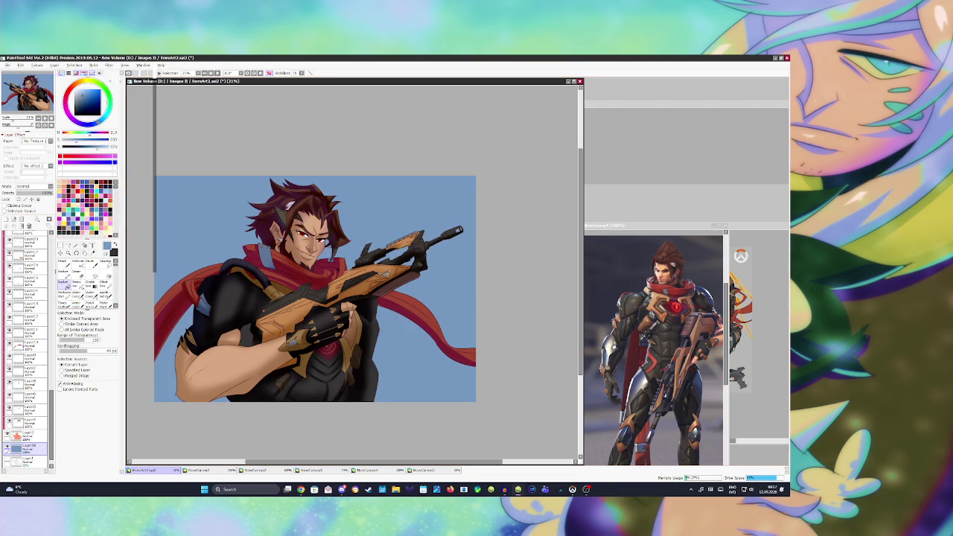
# Refill the background with greyish, lighter, then brighter light-blue shades until settling on bright sky blue
pyautogui.click(446, 201)
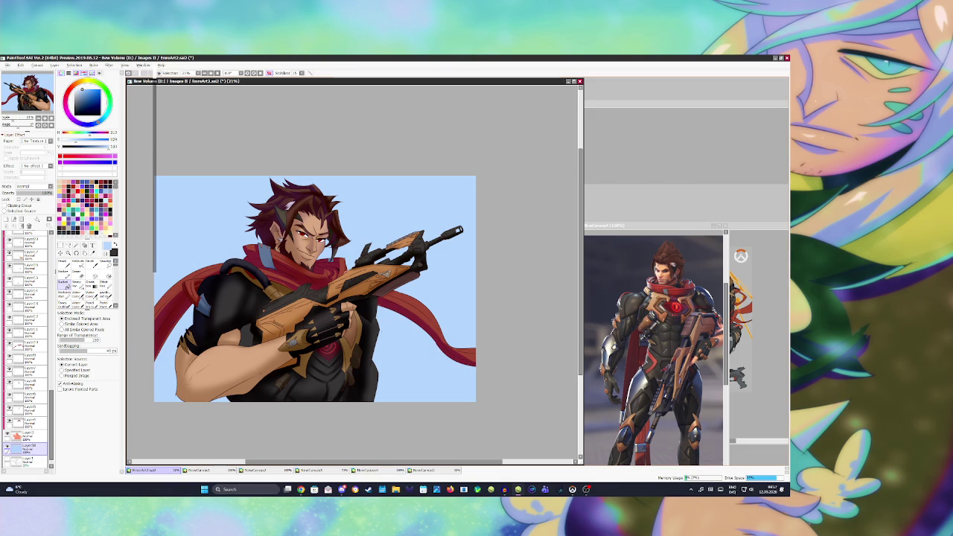
pyautogui.moveTo(89, 139); pyautogui.dragTo(78, 139)
pyautogui.click(447, 201)
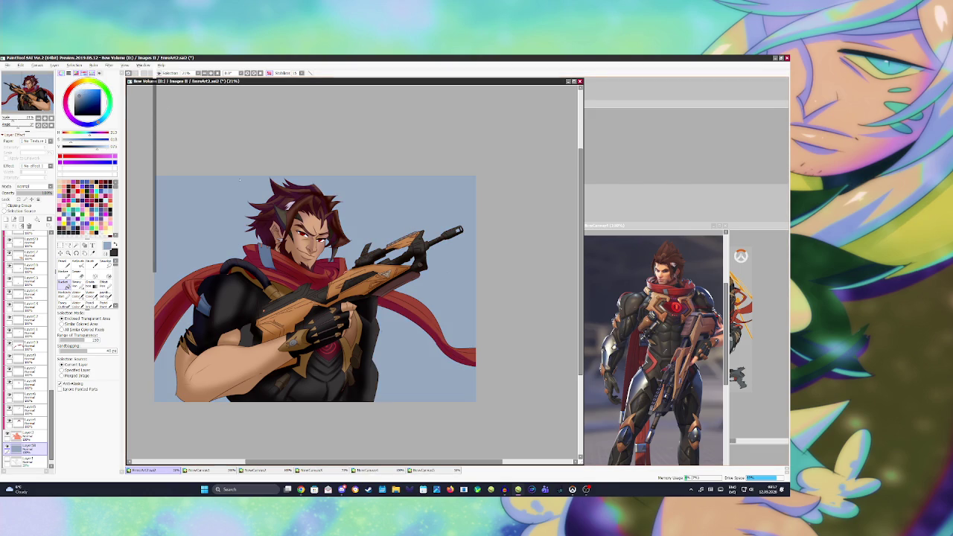
pyautogui.click(85, 90)
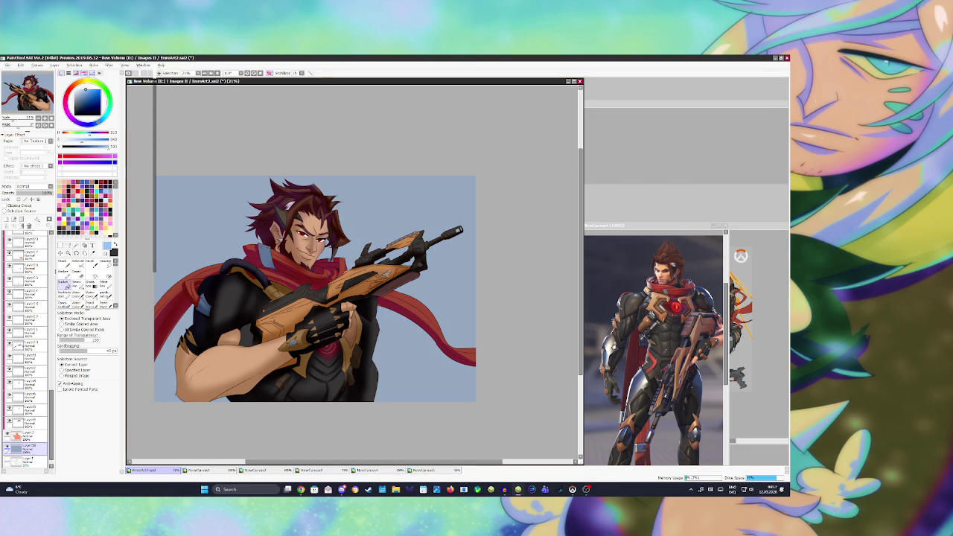
pyautogui.click(447, 201)
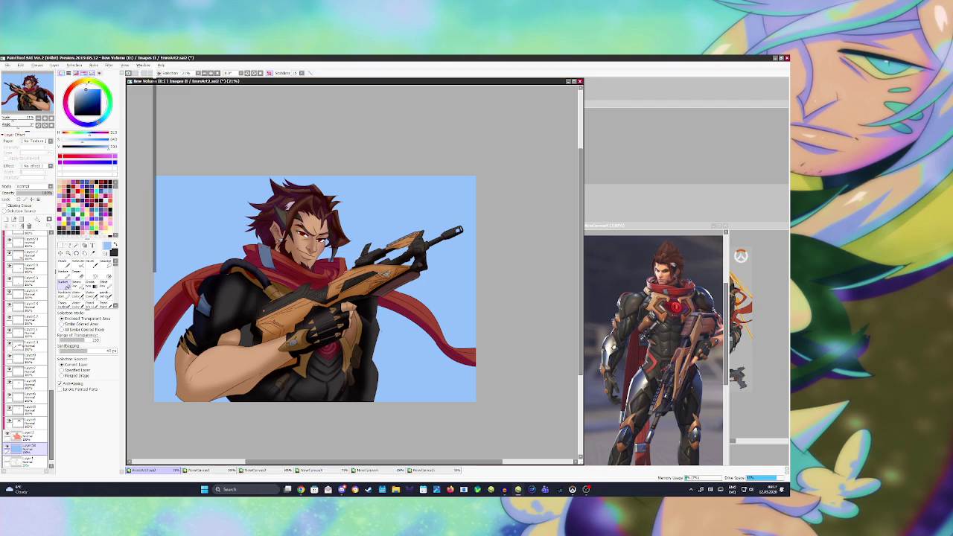
pyautogui.click(86, 90)
pyautogui.click(225, 178)
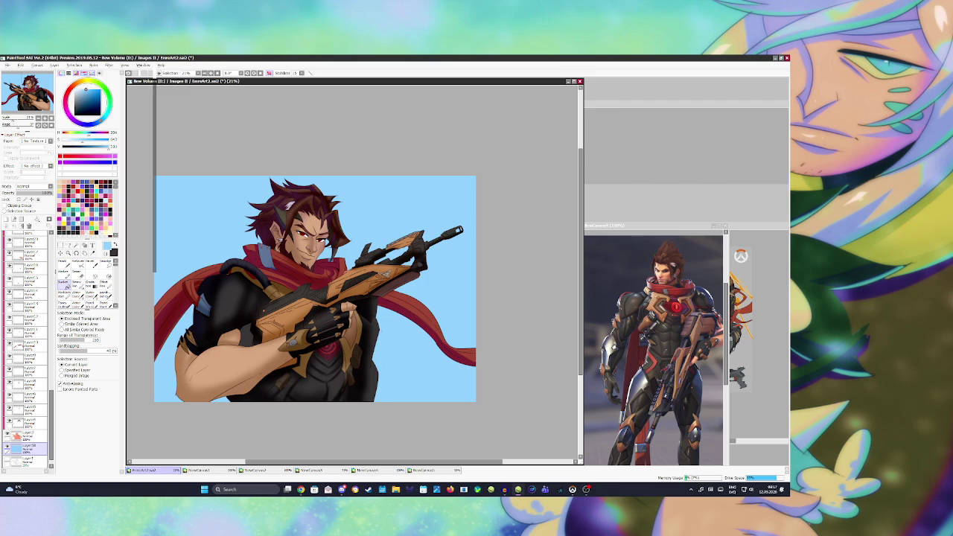
# Add a new empty layer above Layer1 and pick a near-white light blue
pyautogui.scroll(-1, 26, 439)
pyautogui.click(28, 447)
pyautogui.click(7, 219)
pyautogui.click(78, 90)
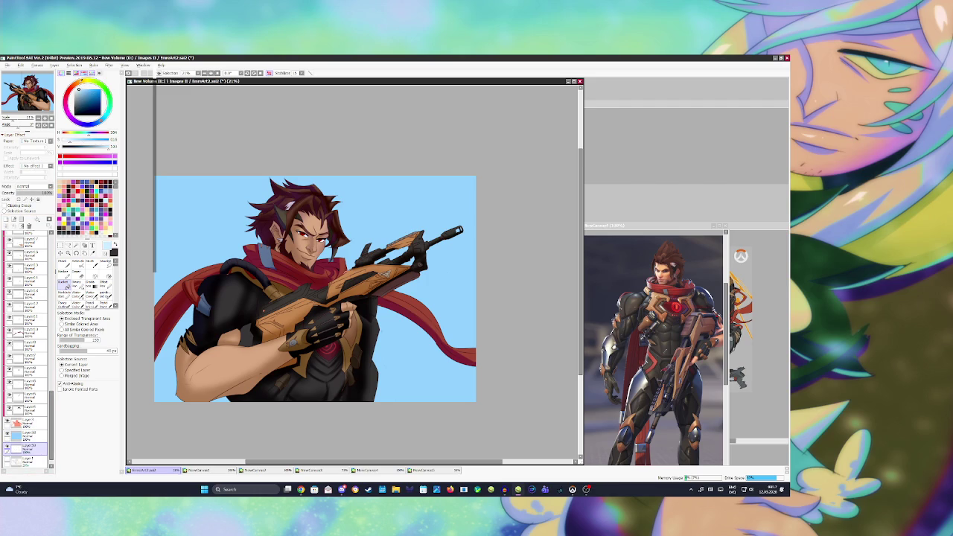
# Spray near-white blue with a large Airbrush along the top-left and top-right edges of the background
pyautogui.click(77, 262)
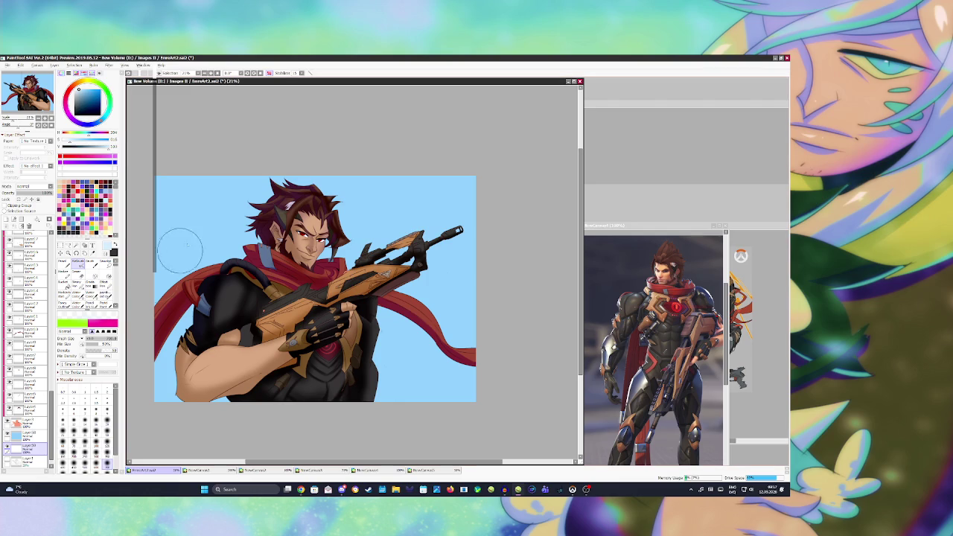
pyautogui.scroll(-2, 95, 432)
pyautogui.click(107, 451)
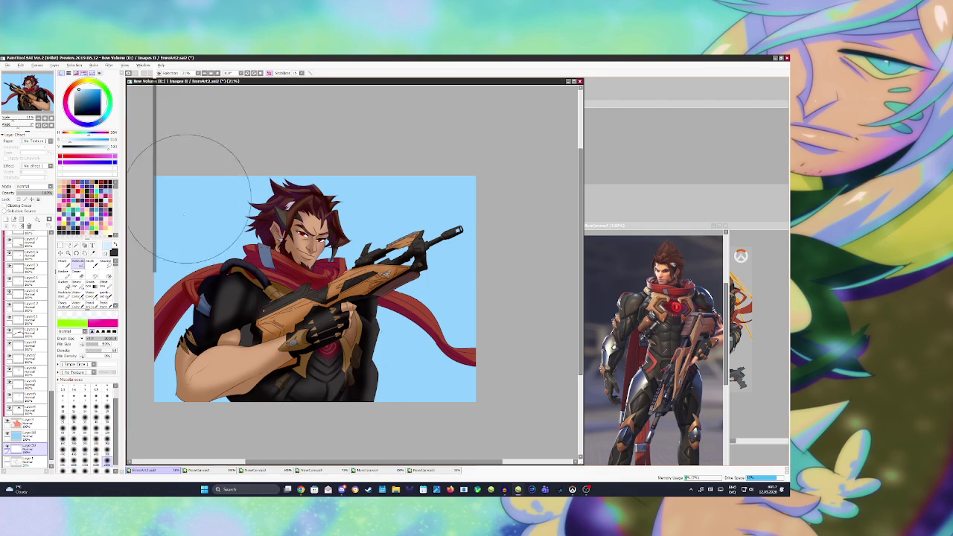
pyautogui.click(40, 436)
pyautogui.moveTo(186, 201); pyautogui.dragTo(246, 216)
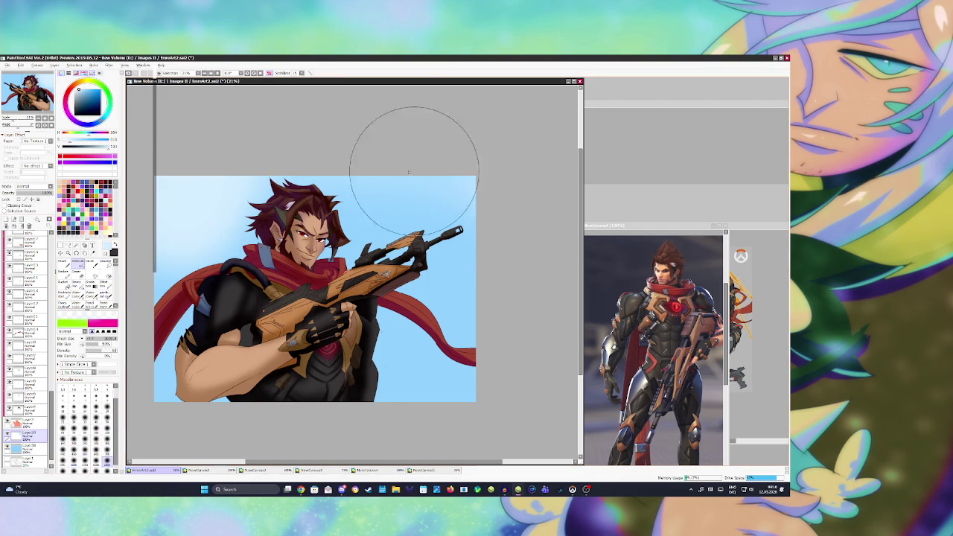
pyautogui.moveTo(417, 186); pyautogui.dragTo(470, 201)
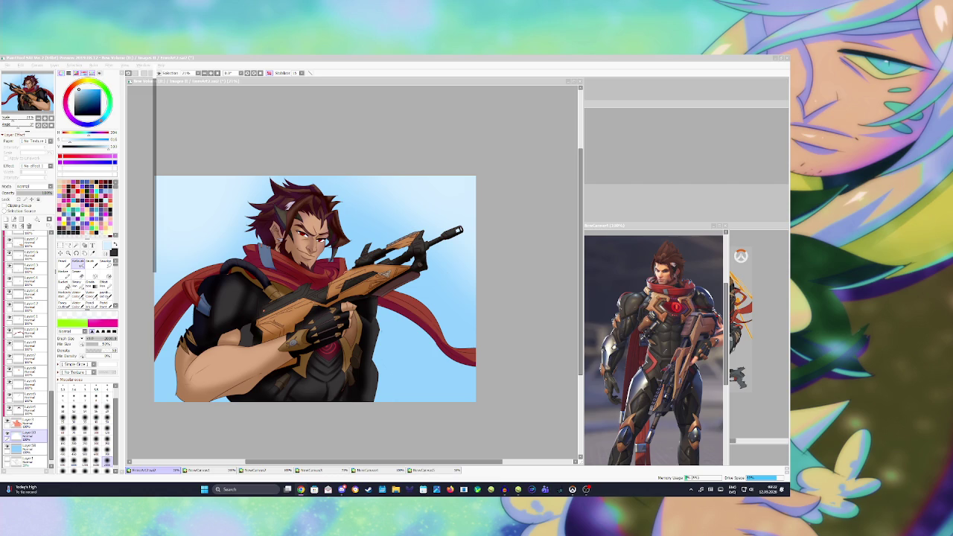
# Select a higher layer, shrink the brush, and sample dark navy and burgundy from the artwork
pyautogui.click(19, 313)
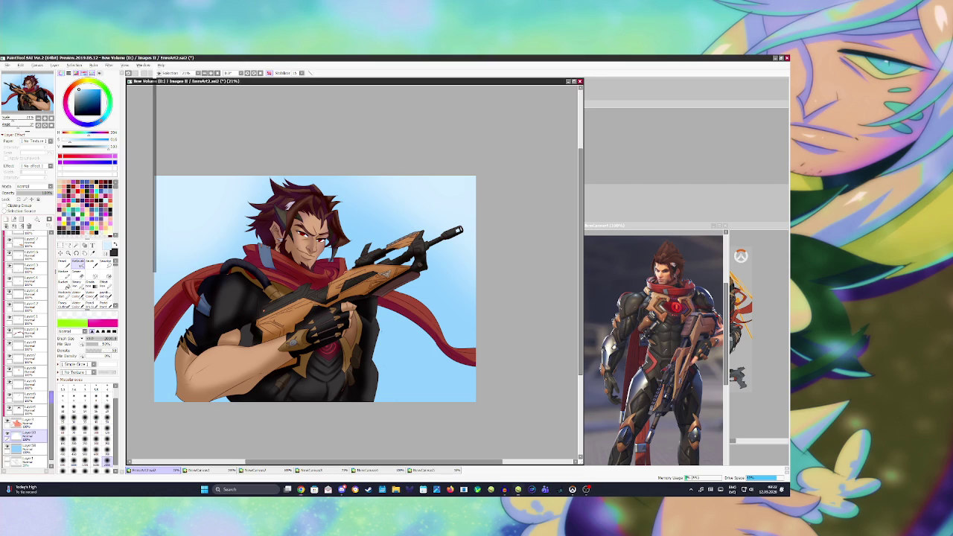
pyautogui.scroll(5, 18, 313)
pyautogui.scroll(5, 18, 313)
pyautogui.click(20, 314)
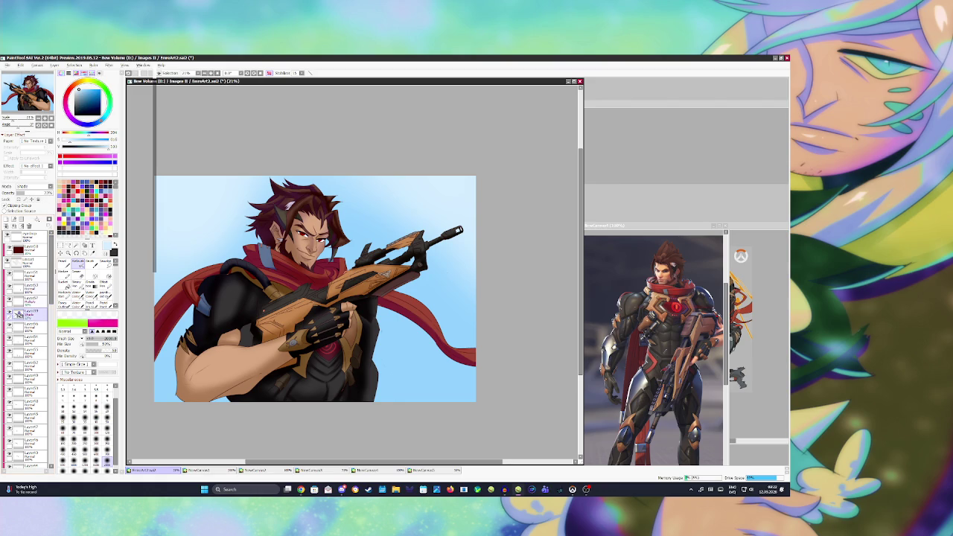
pyautogui.press('[')
pyautogui.press('[')
pyautogui.press('[')
pyautogui.press('[')
pyautogui.press('[')
pyautogui.press('[')
pyautogui.press('[')
pyautogui.press('[')
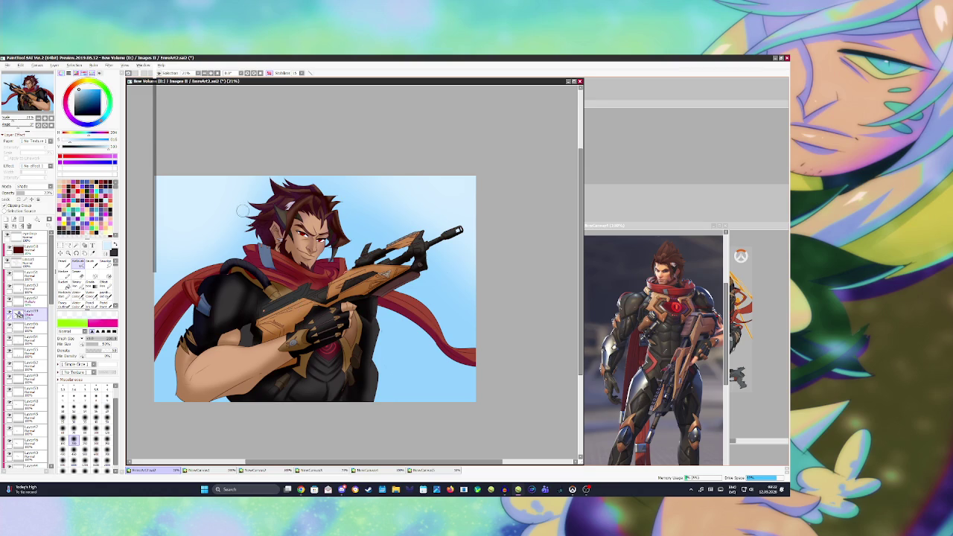
pyautogui.rightClick(289, 283)
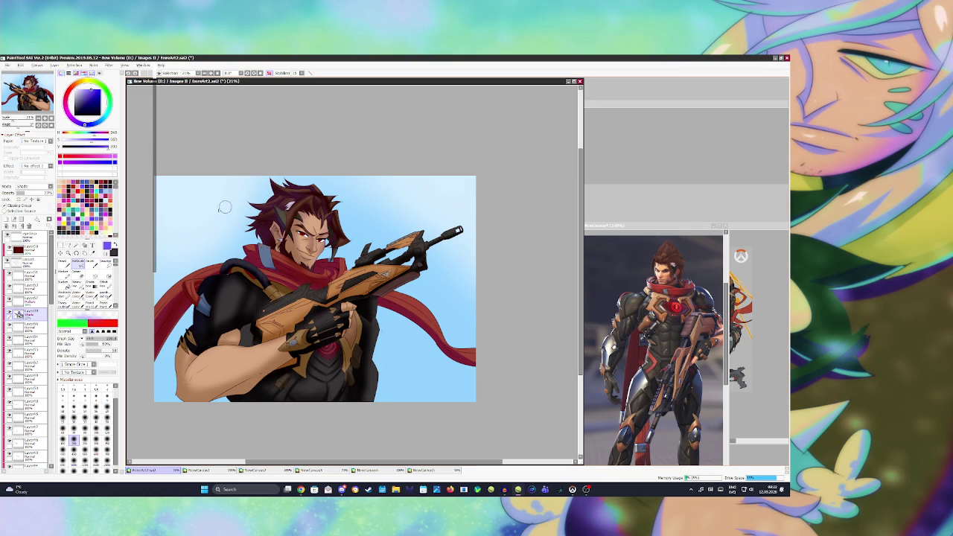
pyautogui.rightClick(293, 287)
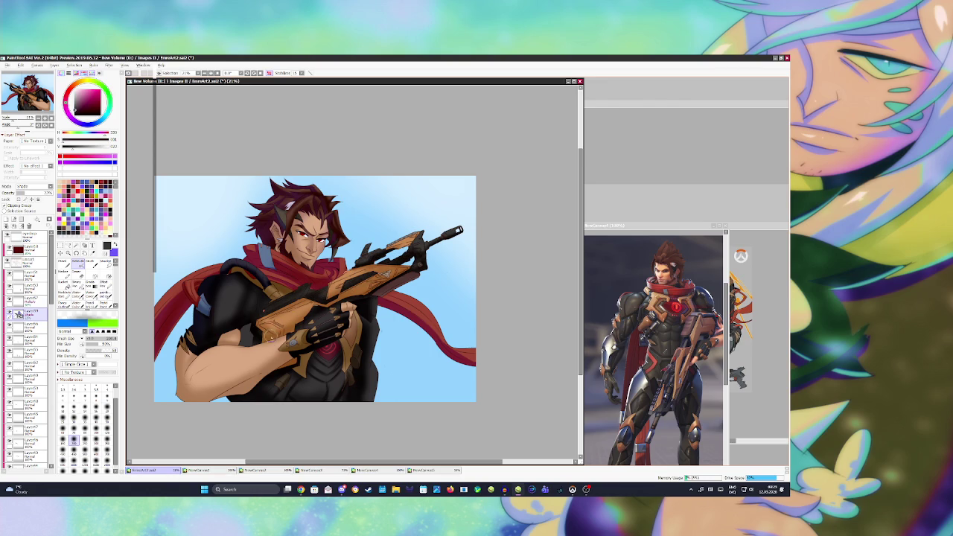
# Shade the gun stock and left scarf edge, save, and switch to the Eraser
pyautogui.moveTo(268, 329); pyautogui.dragTo(265, 333)
pyautogui.hotkey('ctrl', 's')
pyautogui.moveTo(175, 296); pyautogui.dragTo(159, 318)
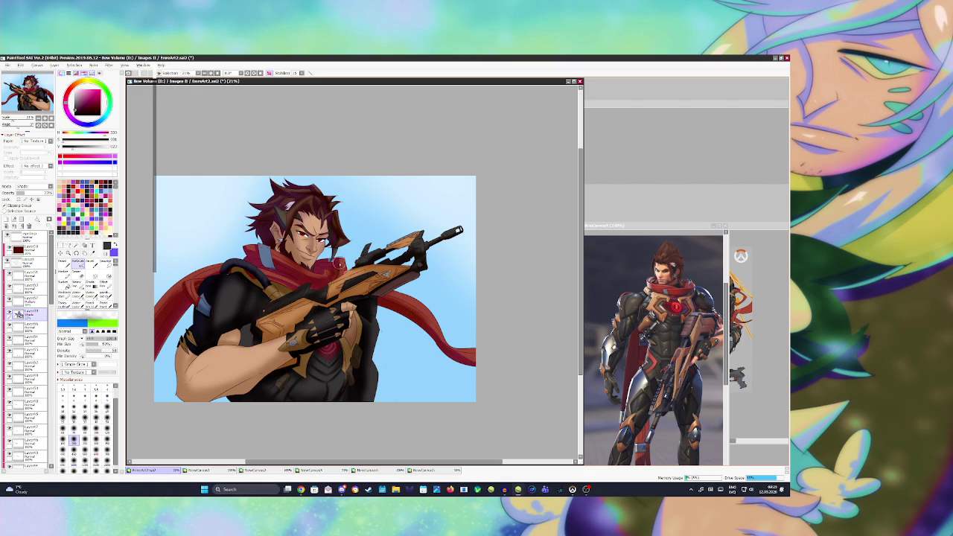
pyautogui.press('e')
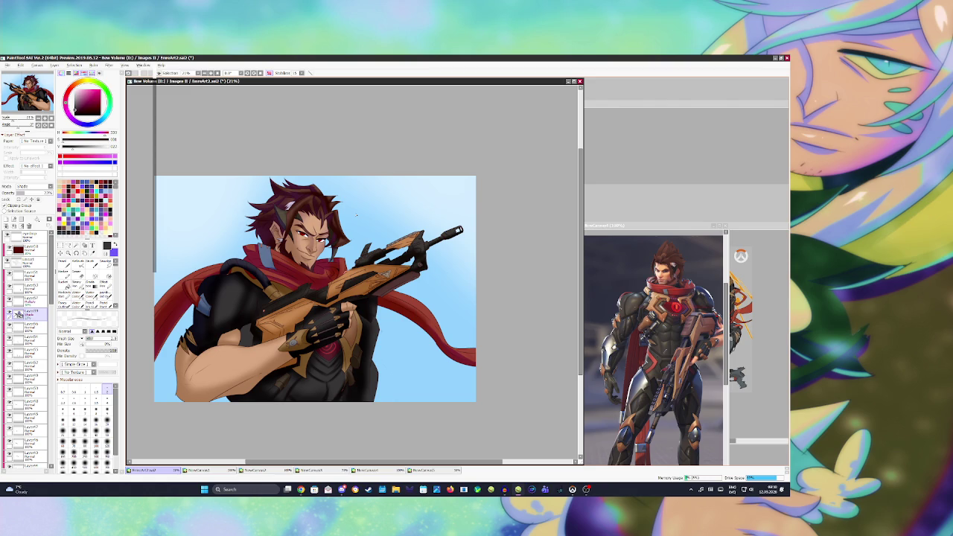
# Add a new empty layer at the top of the stack and rename it 's'
pyautogui.click(26, 236)
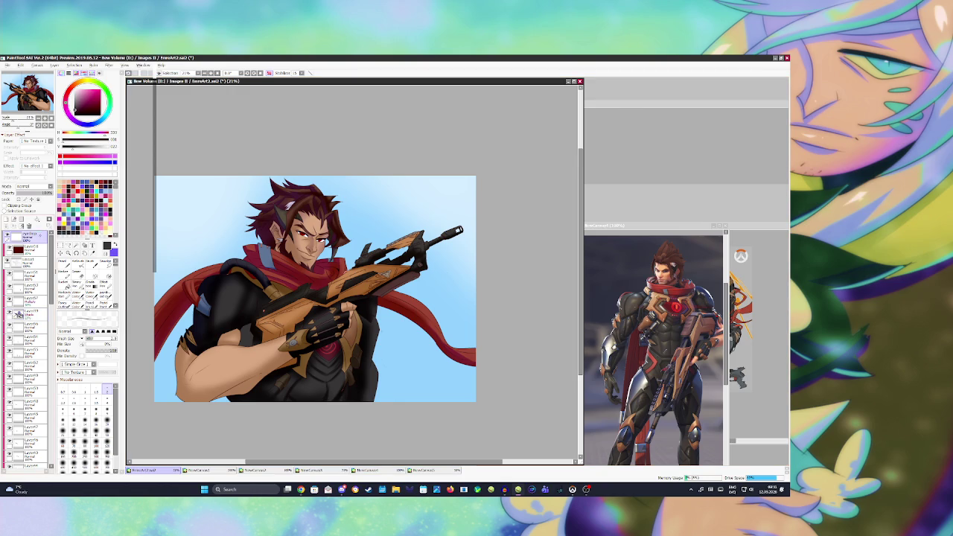
pyautogui.click(7, 219)
pyautogui.doubleClick(32, 235)
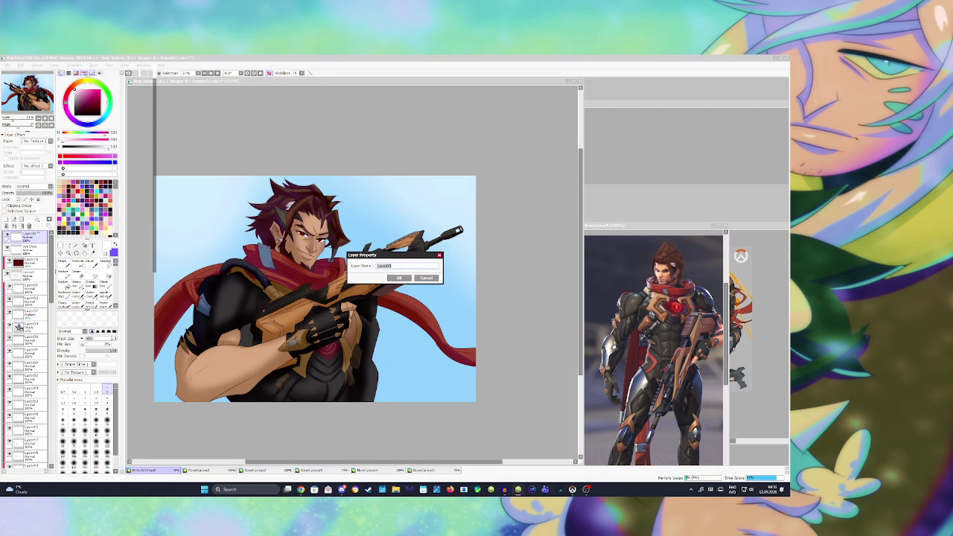
pyautogui.write('signature')
pyautogui.press('Return')
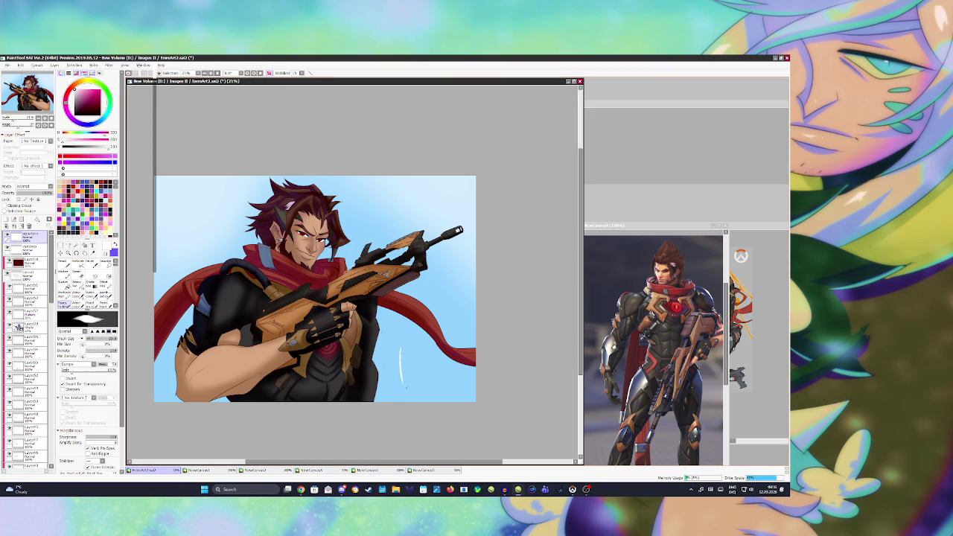
# Write a first white signature with a year at lower right, then undo it
pyautogui.moveTo(402, 350); pyautogui.dragTo(399, 391)
pyautogui.moveTo(408, 352)
pyautogui.mouseDown()
pyautogui.moveTo(401, 386)
pyautogui.moveTo(418, 384)
pyautogui.mouseUp()
pyautogui.moveTo(423, 372)
pyautogui.mouseDown()
pyautogui.moveTo(427, 363)
pyautogui.moveTo(429, 388)
pyautogui.mouseUp()
pyautogui.moveTo(430, 349)
pyautogui.mouseDown()
pyautogui.moveTo(428, 392)
pyautogui.moveTo(439, 361)
pyautogui.moveTo(438, 381)
pyautogui.moveTo(451, 381)
pyautogui.moveTo(460, 359)
pyautogui.moveTo(458, 385)
pyautogui.mouseUp()
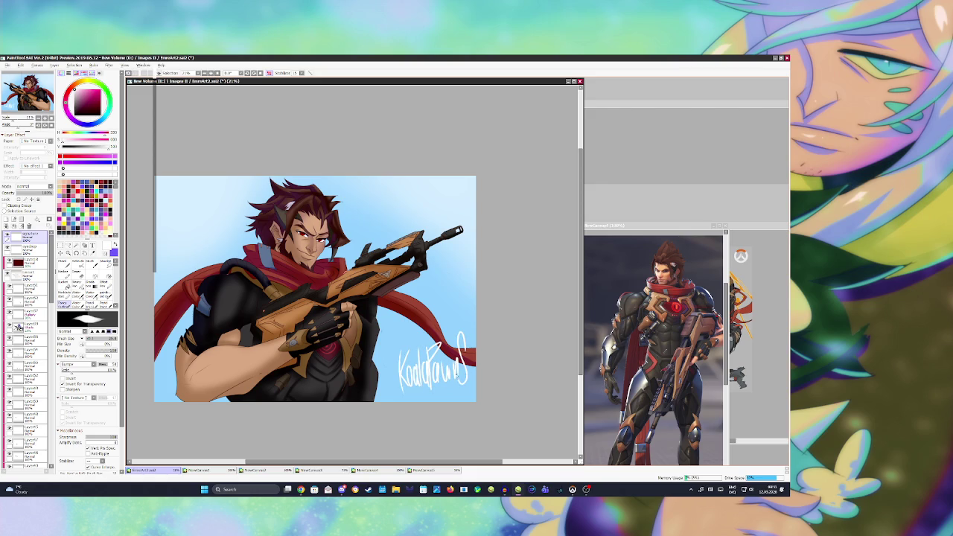
pyautogui.moveTo(412, 302)
pyautogui.mouseDown()
pyautogui.moveTo(425, 329)
pyautogui.moveTo(433, 294)
pyautogui.moveTo(445, 323)
pyautogui.moveTo(450, 313)
pyautogui.mouseUp()
pyautogui.hotkey('ctrl', 'z')
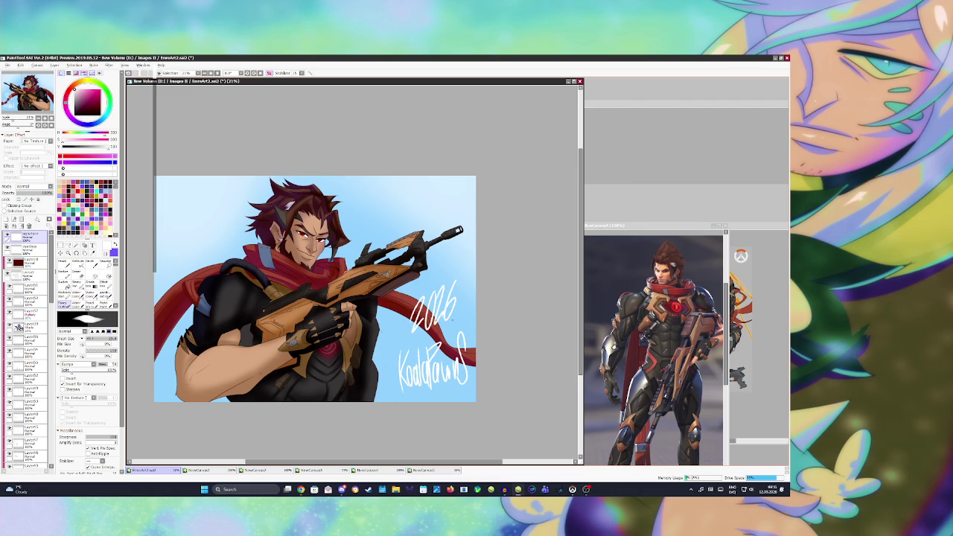
pyautogui.hotkey('ctrl', 'z')
pyautogui.hotkey('ctrl', 'z')
pyautogui.hotkey('ctrl', 'z')
pyautogui.hotkey('ctrl', 'z')
pyautogui.hotkey('ctrl', 'z')
pyautogui.hotkey('ctrl', 'z')
pyautogui.hotkey('ctrl', 'z')
pyautogui.hotkey('ctrl', 'z')
pyautogui.hotkey('ctrl', 'z')
pyautogui.hotkey('ctrl', 'z')
pyautogui.hotkey('ctrl', 'z')
pyautogui.hotkey('ctrl', 'z')
pyautogui.hotkey('ctrl', 'z')
pyautogui.hotkey('ctrl', 'z')
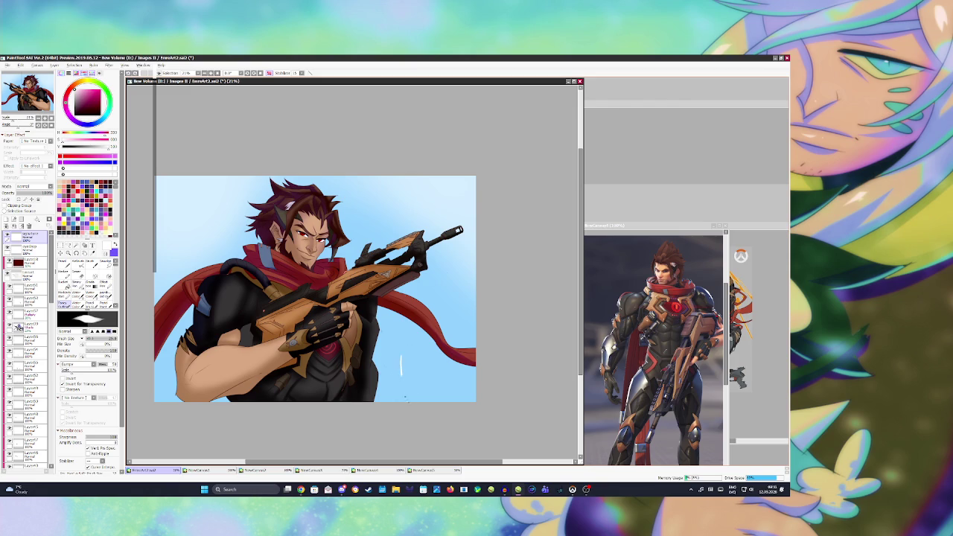
# Redraw the white handwritten signature letter by letter at the lower right
pyautogui.moveTo(395, 336); pyautogui.dragTo(396, 395)
pyautogui.moveTo(402, 344); pyautogui.dragTo(402, 395)
pyautogui.moveTo(408, 361)
pyautogui.mouseDown()
pyautogui.moveTo(406, 394)
pyautogui.moveTo(414, 394)
pyautogui.mouseUp()
pyautogui.moveTo(417, 339); pyautogui.dragTo(416, 394)
pyautogui.moveTo(422, 357)
pyautogui.mouseDown()
pyautogui.moveTo(419, 392)
pyautogui.moveTo(429, 395)
pyautogui.mouseUp()
pyautogui.moveTo(431, 334); pyautogui.dragTo(437, 395)
pyautogui.moveTo(432, 353)
pyautogui.mouseDown()
pyautogui.moveTo(446, 329)
pyautogui.moveTo(437, 388)
pyautogui.moveTo(438, 375)
pyautogui.mouseUp()
pyautogui.moveTo(442, 353); pyautogui.dragTo(451, 383)
pyautogui.moveTo(449, 355); pyautogui.dragTo(464, 386)
pyautogui.moveTo(471, 328); pyautogui.dragTo(467, 383)
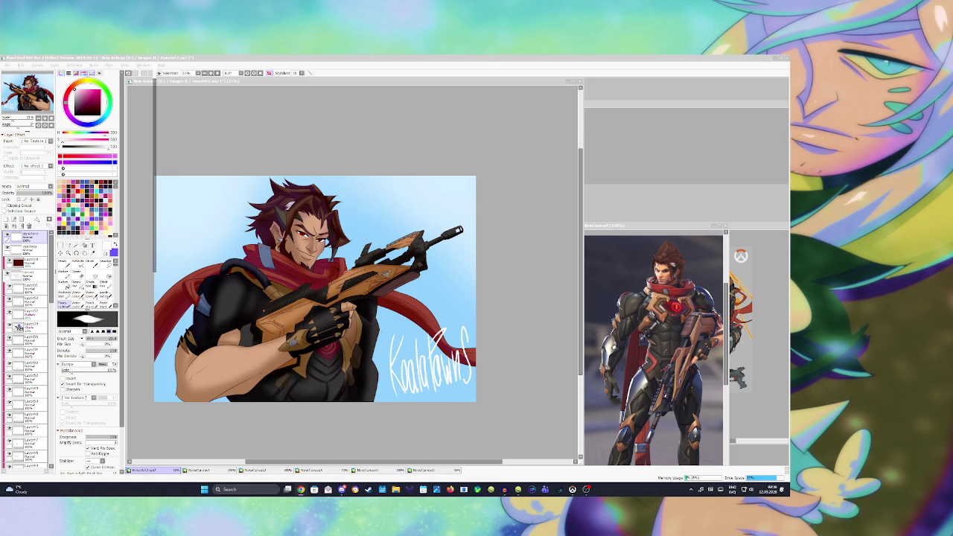
pyautogui.click(169, 447)
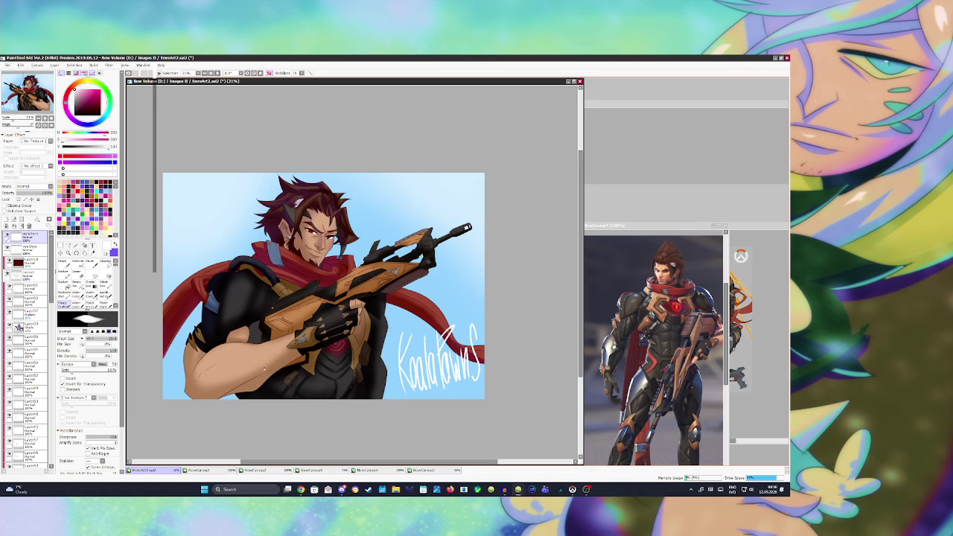
# Select the Shade layer and switch to the eraser
pyautogui.scroll(2, 285, 358)
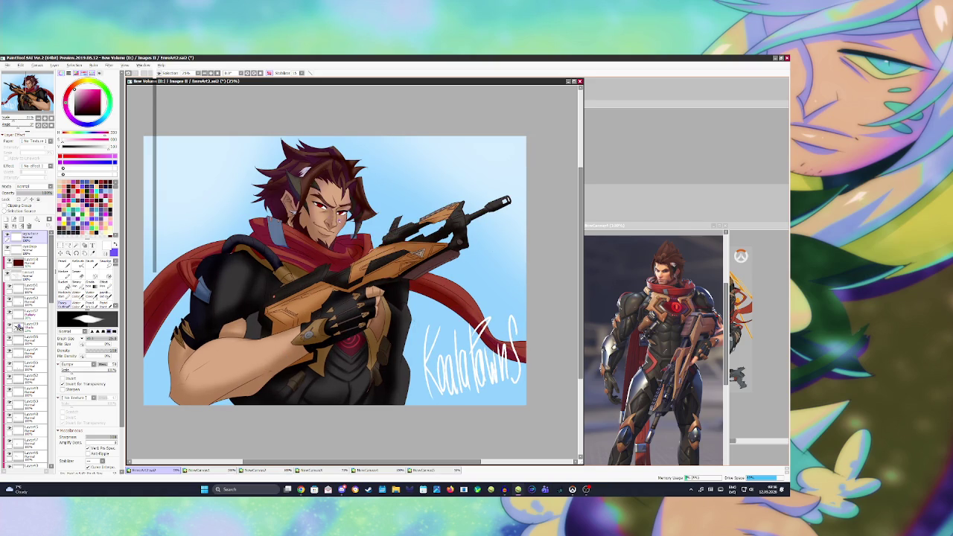
pyautogui.click(18, 327)
pyautogui.press('e')
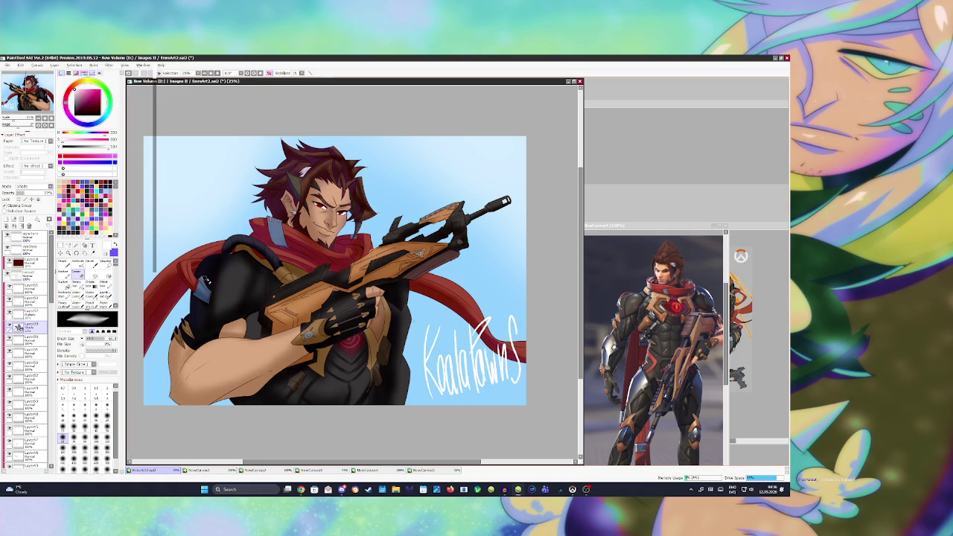
pyautogui.scroll(-1, 140, 176)
pyautogui.scroll(1, 332, 257)
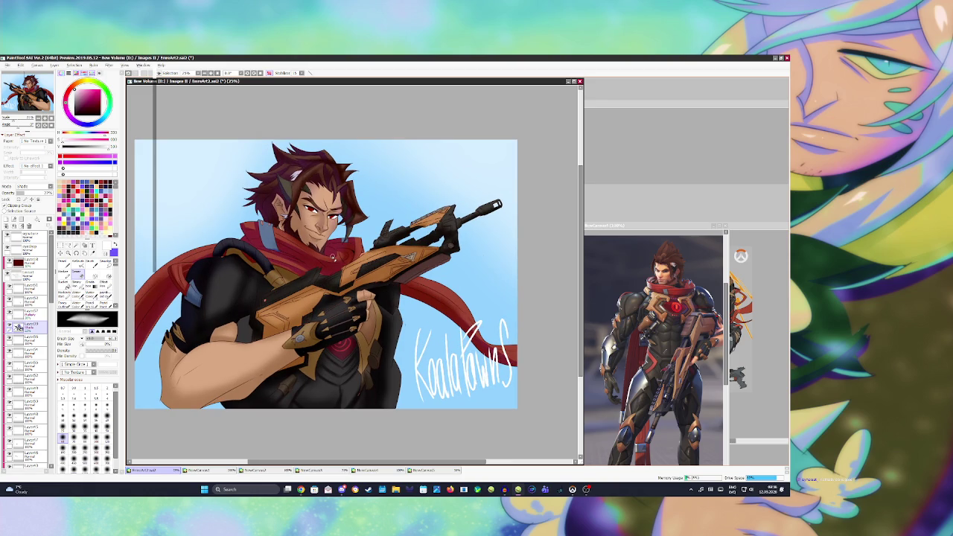
# Clear the signature layer's contents and save the artwork
pyautogui.click(22, 236)
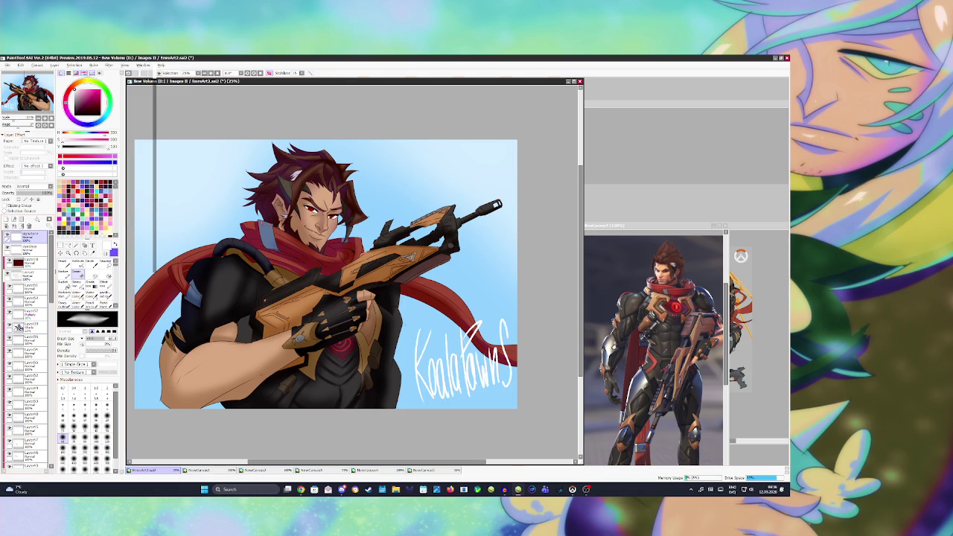
pyautogui.press('Delete')
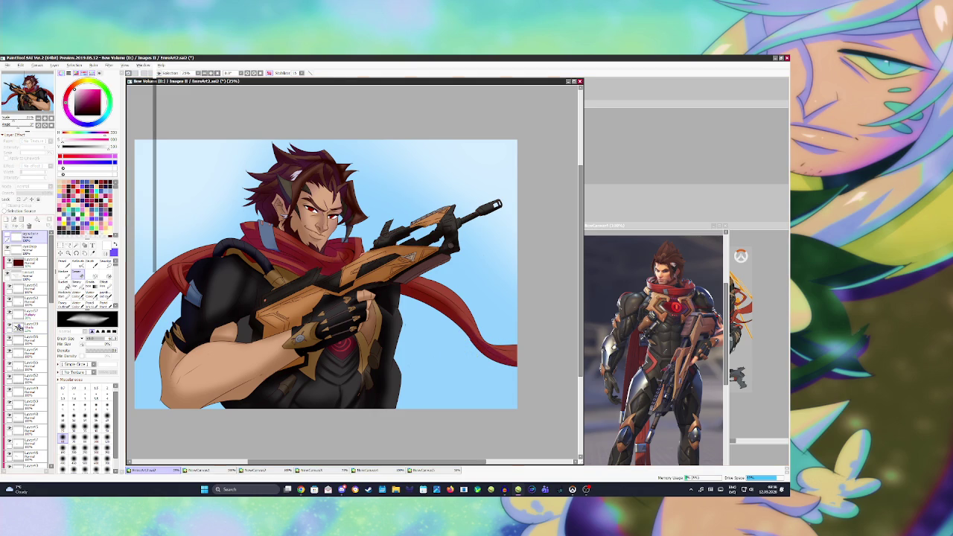
pyautogui.scroll(-2, 339, 276)
pyautogui.scroll(1, 339, 276)
pyautogui.hotkey('ctrl', 's')
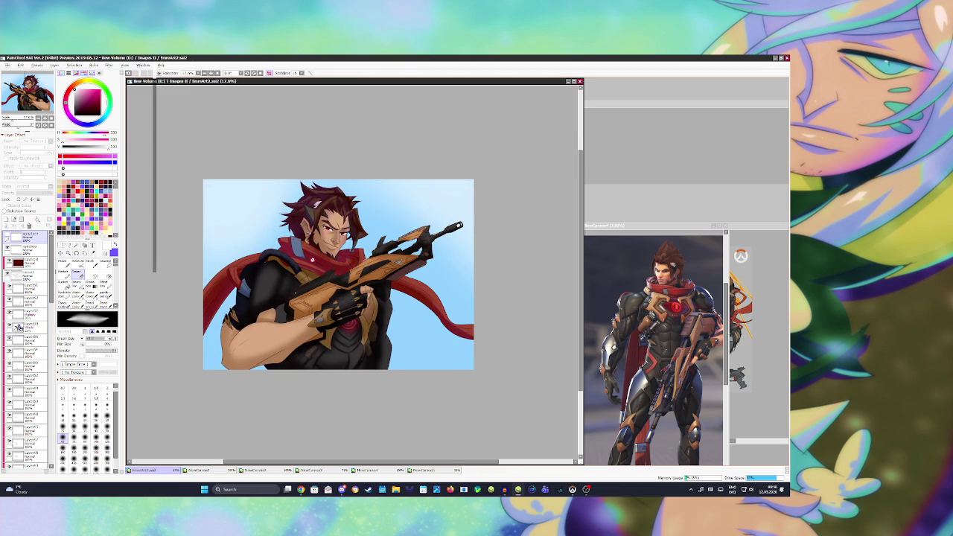
pyautogui.scroll(1, 315, 272)
pyautogui.scroll(1, 317, 266)
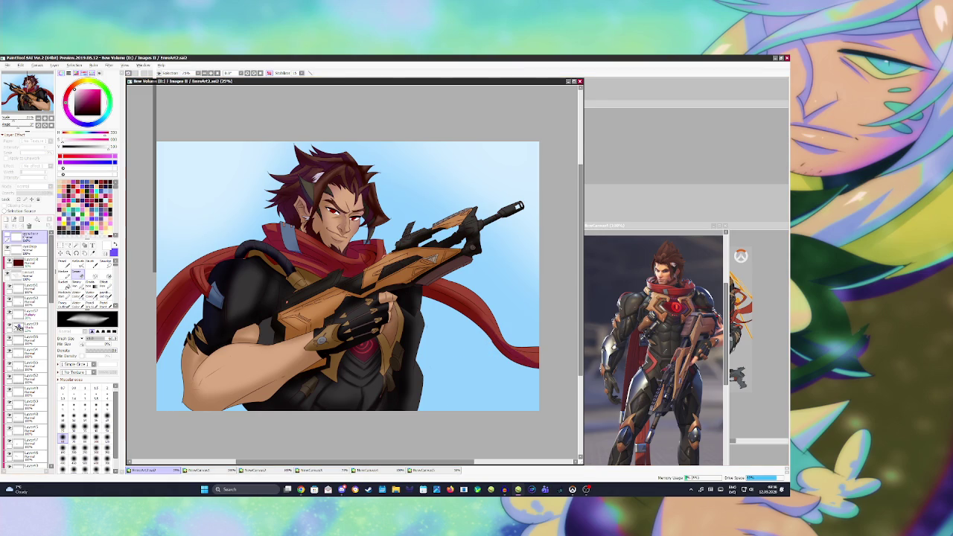
# Add a new top layer and try a white signature, undoing the last strokes
pyautogui.click(29, 226)
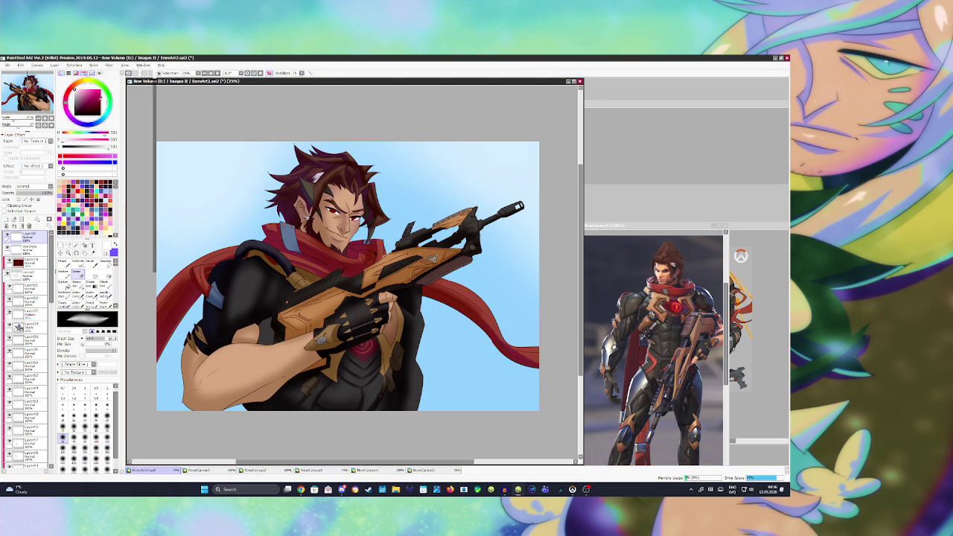
pyautogui.press('b')
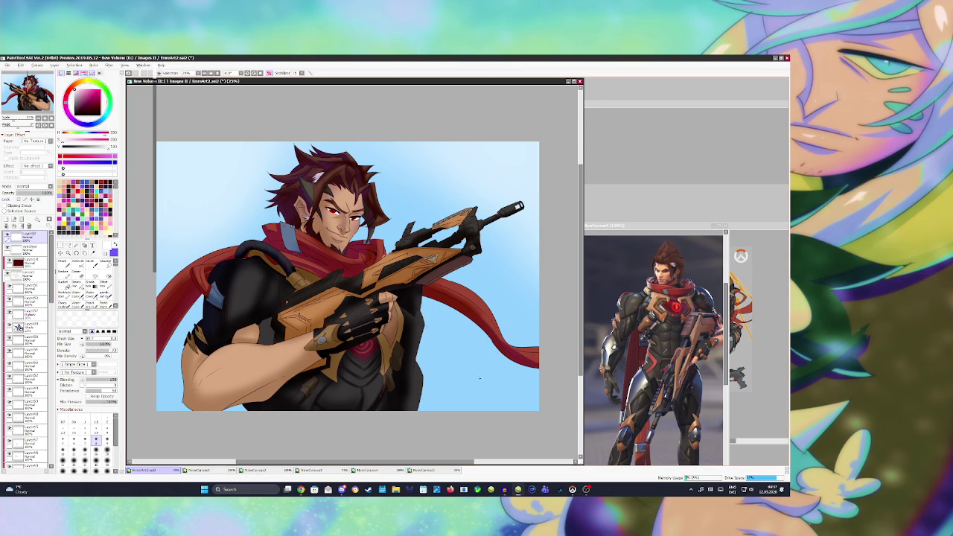
pyautogui.press('e')
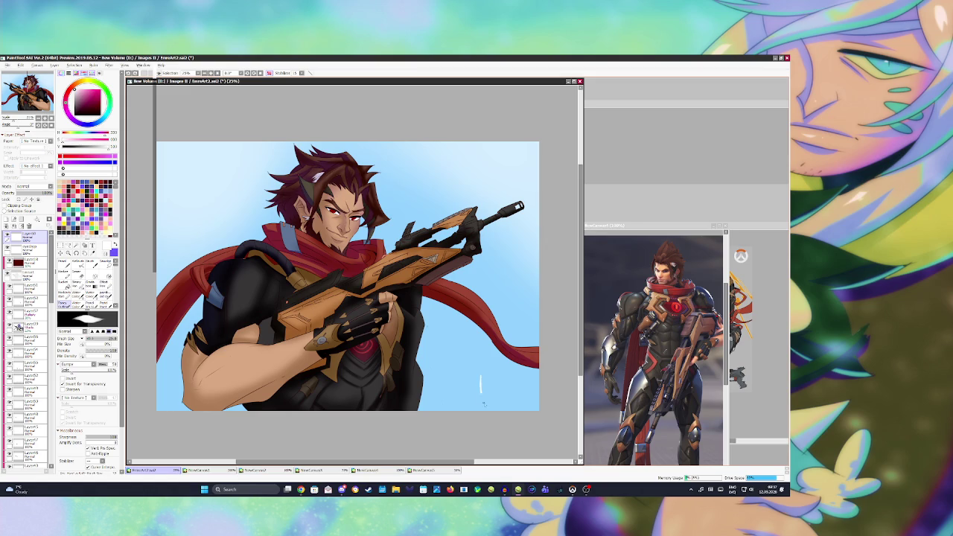
pyautogui.moveTo(482, 374)
pyautogui.mouseDown()
pyautogui.moveTo(481, 399)
pyautogui.moveTo(491, 396)
pyautogui.mouseUp()
pyautogui.moveTo(492, 387)
pyautogui.mouseDown()
pyautogui.moveTo(499, 398)
pyautogui.moveTo(511, 384)
pyautogui.moveTo(530, 394)
pyautogui.mouseUp()
pyautogui.click(496, 375)
pyautogui.hotkey('ctrl', 'z')
pyautogui.hotkey('ctrl', 'z')
pyautogui.hotkey('ctrl', 'z')
pyautogui.hotkey('ctrl', 'z')
pyautogui.hotkey('ctrl', 'z')
pyautogui.hotkey('ctrl', 'z')
pyautogui.hotkey('ctrl', 'z')
pyautogui.hotkey('ctrl', 'z')
pyautogui.hotkey('ctrl', 'z')
pyautogui.hotkey('ctrl', 'z')
pyautogui.hotkey('ctrl', 'z')
# Rewrite the signature with 2026 beneath it and save the file
pyautogui.moveTo(462, 376)
pyautogui.mouseDown()
pyautogui.moveTo(462, 402)
pyautogui.moveTo(472, 401)
pyautogui.mouseUp()
pyautogui.moveTo(474, 388)
pyautogui.mouseDown()
pyautogui.moveTo(472, 398)
pyautogui.moveTo(493, 403)
pyautogui.mouseUp()
pyautogui.moveTo(490, 378)
pyautogui.mouseDown()
pyautogui.moveTo(504, 372)
pyautogui.moveTo(495, 386)
pyautogui.moveTo(504, 399)
pyautogui.moveTo(517, 380)
pyautogui.moveTo(519, 400)
pyautogui.mouseUp()
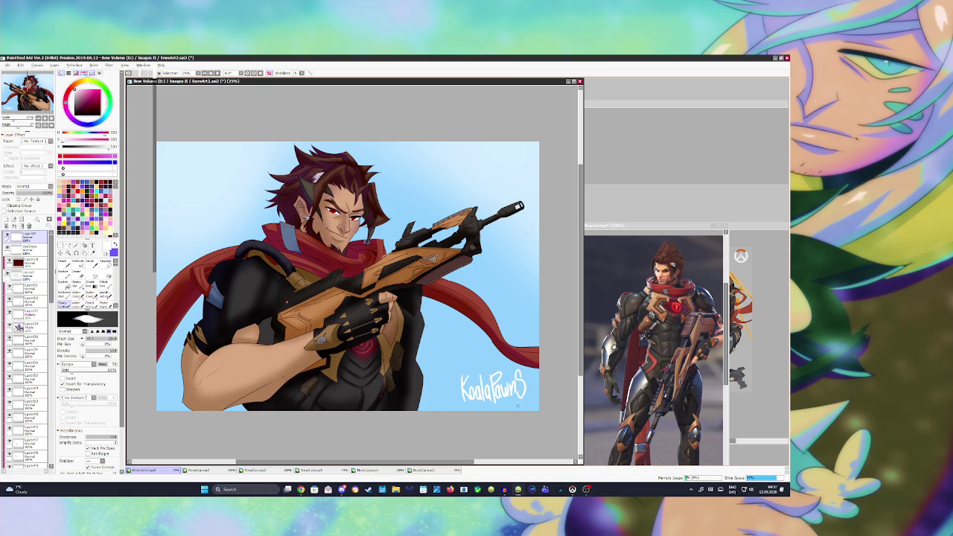
pyautogui.moveTo(514, 402); pyautogui.dragTo(529, 405)
pyautogui.click(529, 407)
pyautogui.hotkey('ctrl', 's')
pyautogui.scroll(-1, 401, 220)
pyautogui.scroll(1, 401, 220)
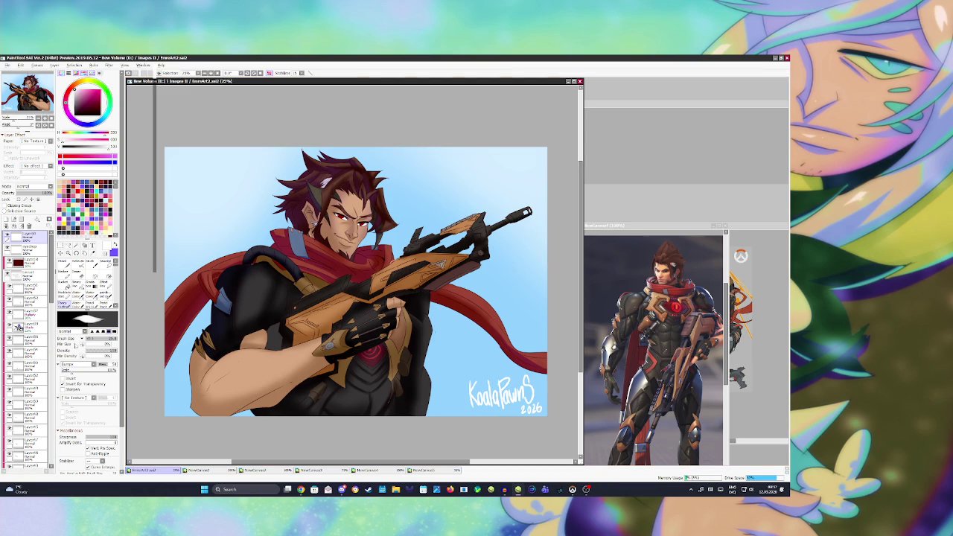
pyautogui.scroll(-1, 283, 258)
pyautogui.scroll(1, 280, 257)
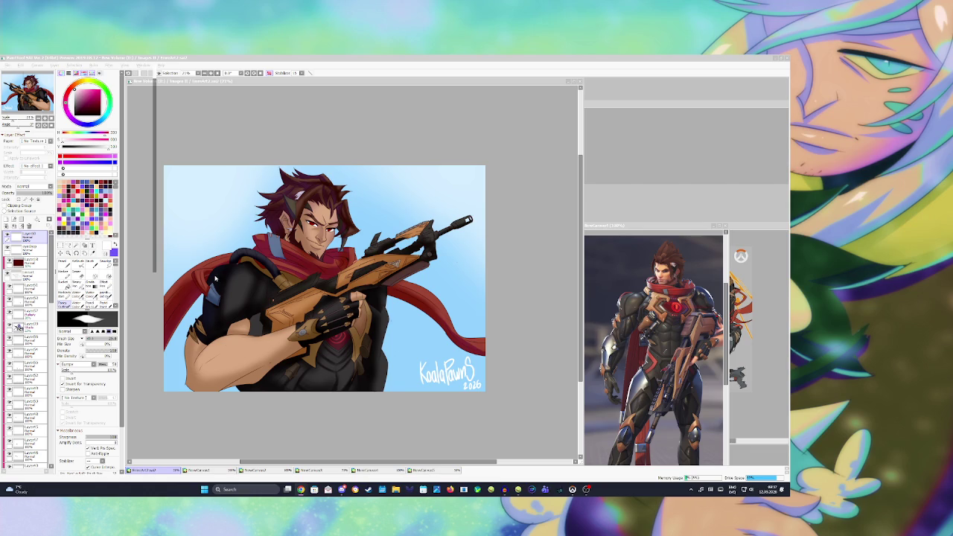
# Float and close the finished artwork, then create a new blank canvas
pyautogui.moveTo(336, 84); pyautogui.dragTo(364, 106)
pyautogui.moveTo(609, 103); pyautogui.dragTo(481, 174)
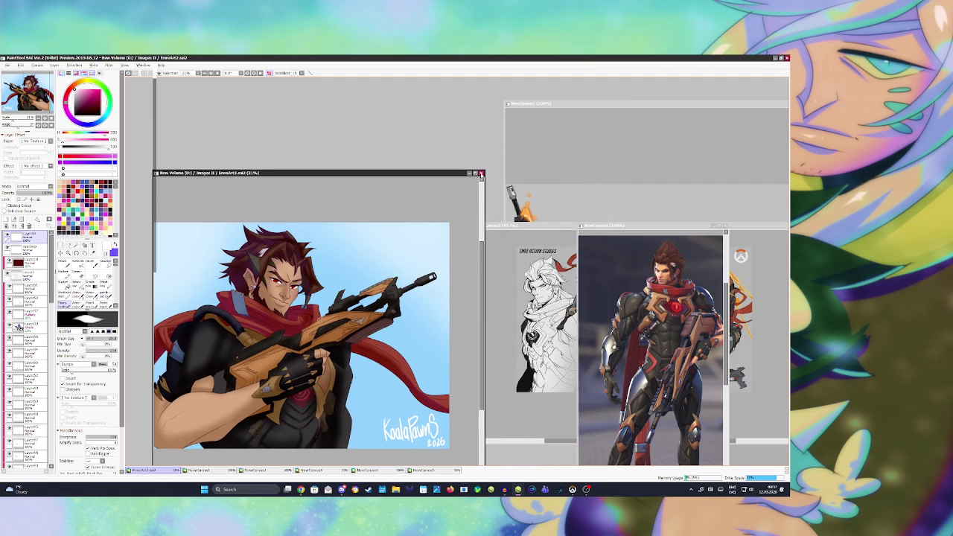
pyautogui.click(481, 174)
pyautogui.click(8, 65)
pyautogui.click(423, 304)
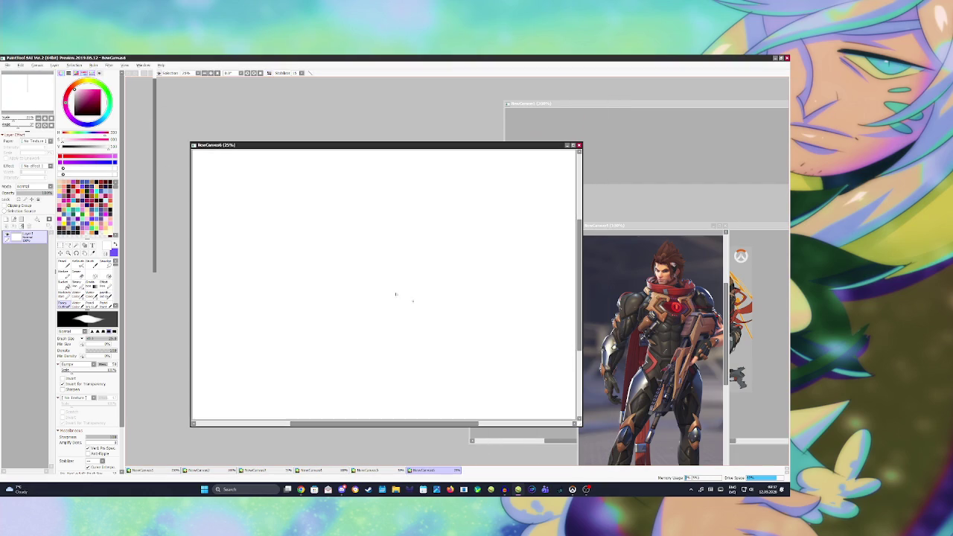
# Move the new canvas window left and enlarge it beside the references
pyautogui.moveTo(384, 143); pyautogui.dragTo(327, 146)
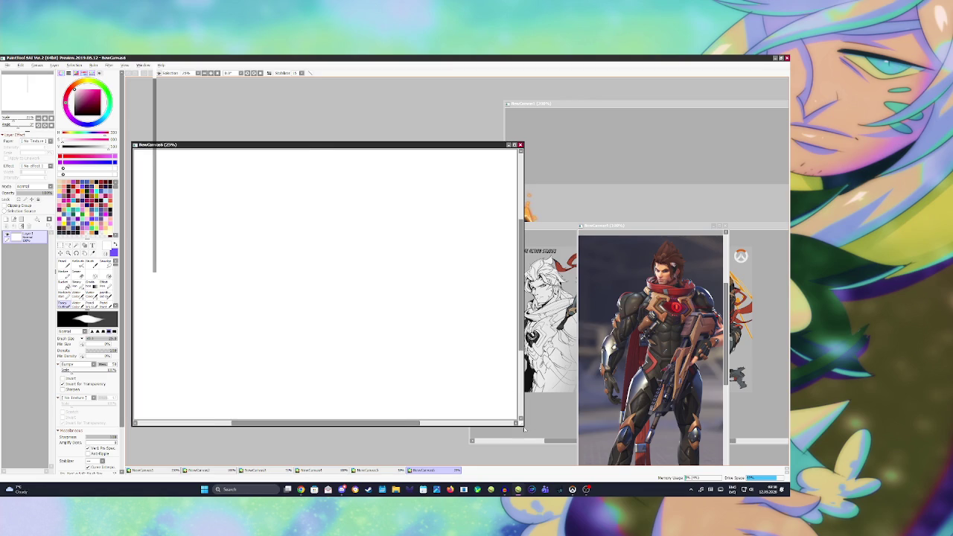
pyautogui.moveTo(524, 427); pyautogui.dragTo(533, 464)
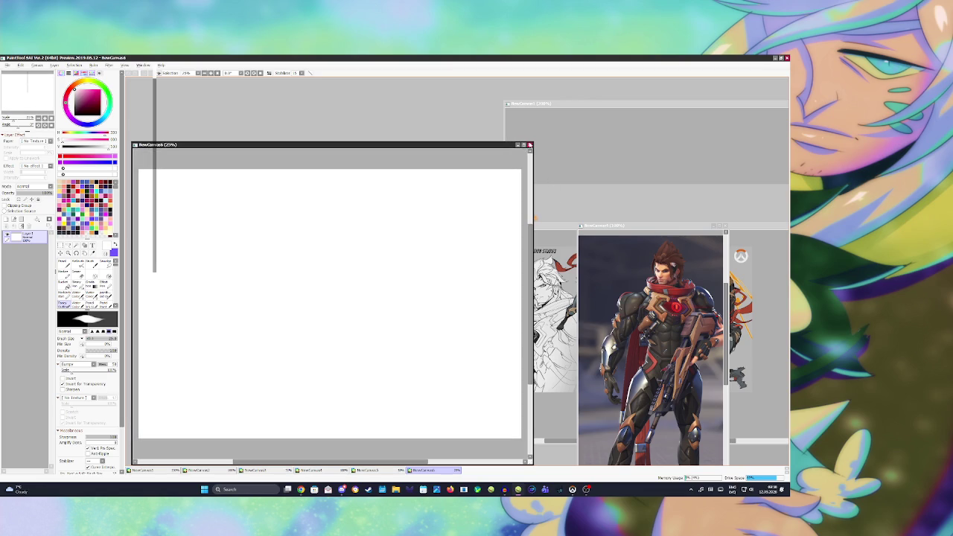
pyautogui.moveTo(530, 142); pyautogui.dragTo(514, 103)
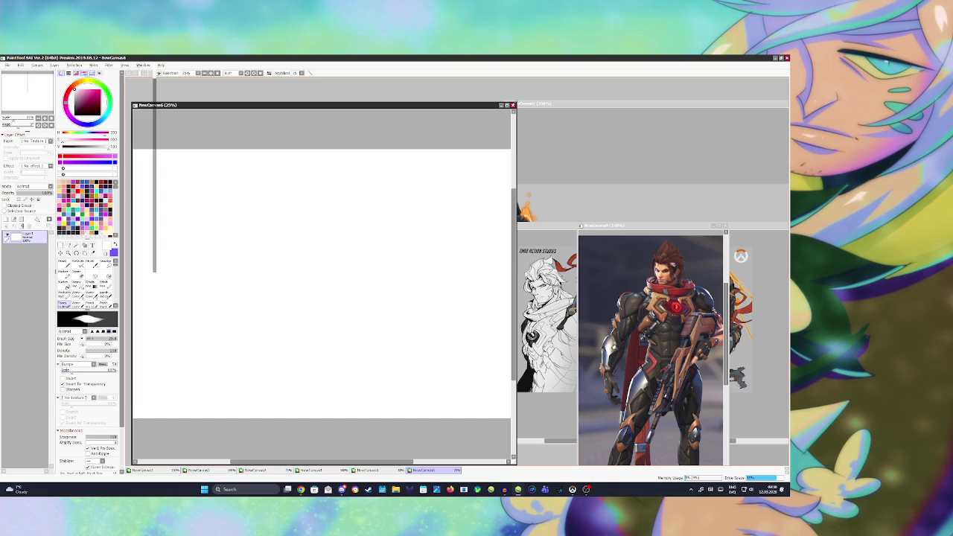
# Add a new sketch layer, choose a purple colour, and switch to the sketching brush
pyautogui.press('x')
pyautogui.click(6, 220)
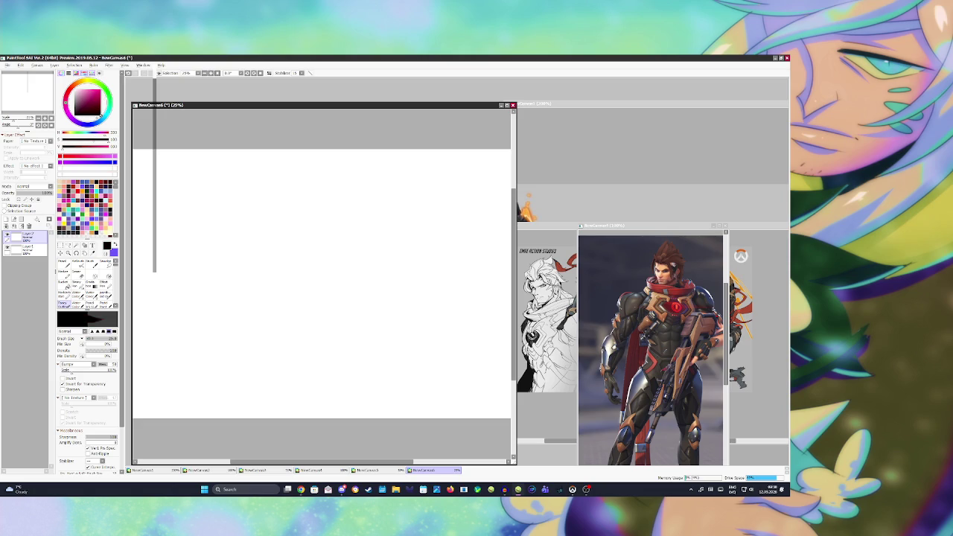
pyautogui.press('x')
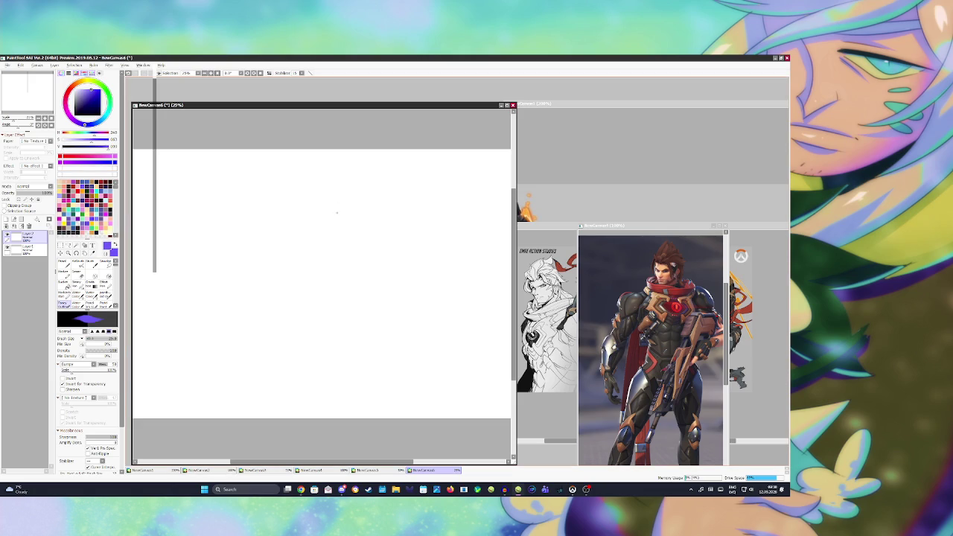
pyautogui.press('v')
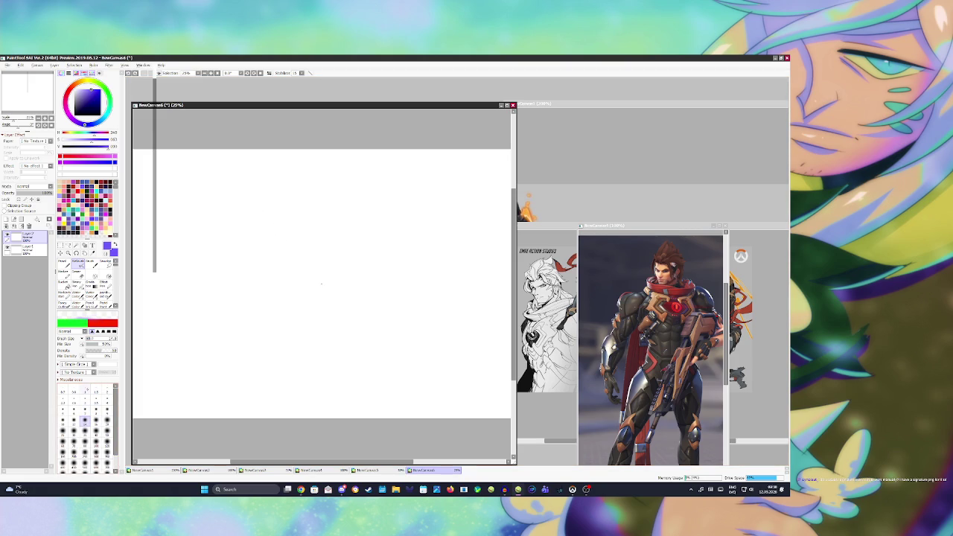
# Sketch a purple head circle with a facial guideline and jaw line, then lower the canvas window
pyautogui.moveTo(299, 249); pyautogui.dragTo(305, 207)
pyautogui.moveTo(291, 242); pyautogui.dragTo(314, 230)
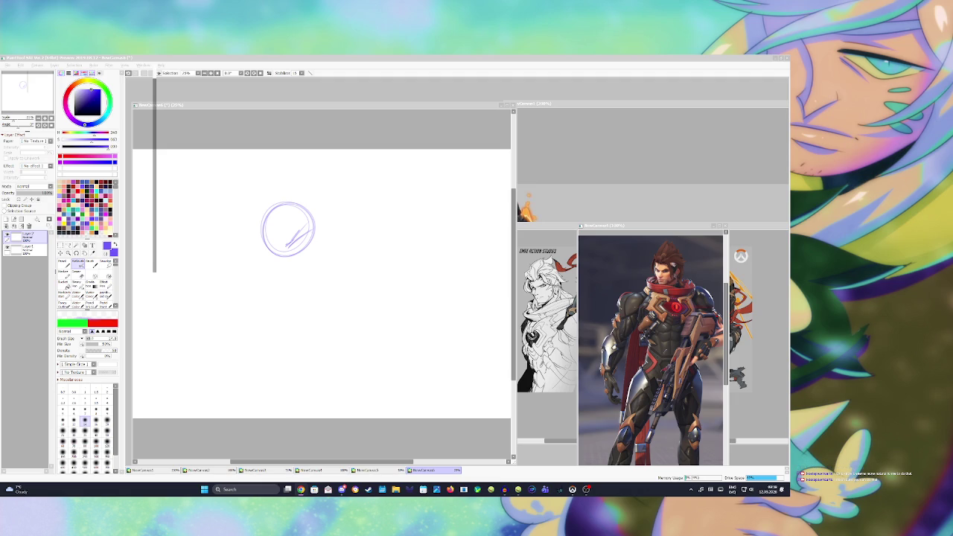
pyautogui.hotkey('alt', 'Tab')
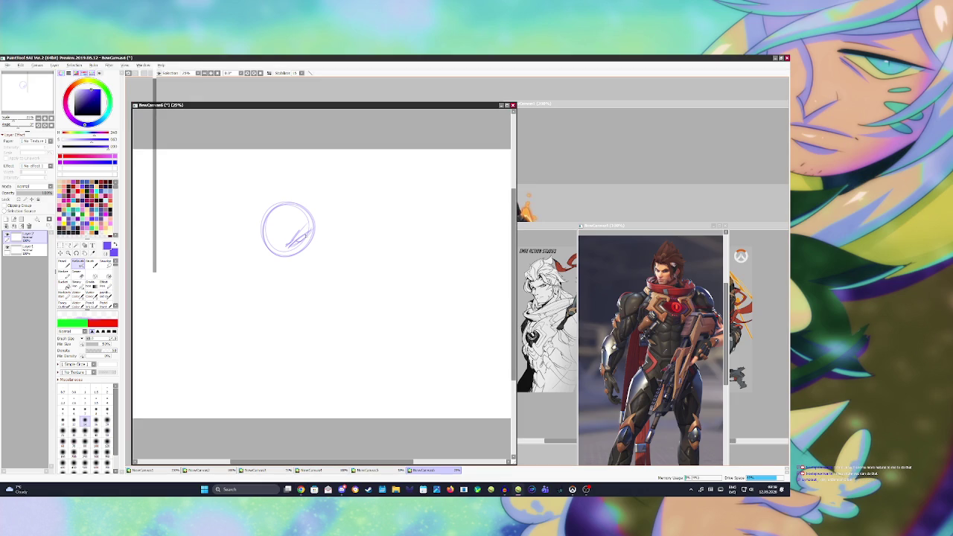
pyautogui.moveTo(277, 250)
pyautogui.mouseDown()
pyautogui.moveTo(262, 246)
pyautogui.moveTo(281, 250)
pyautogui.moveTo(288, 224)
pyautogui.moveTo(275, 251)
pyautogui.moveTo(307, 286)
pyautogui.mouseUp()
pyautogui.moveTo(316, 105)
pyautogui.mouseDown()
pyautogui.moveTo(468, 144)
pyautogui.moveTo(305, 137)
pyautogui.mouseUp()
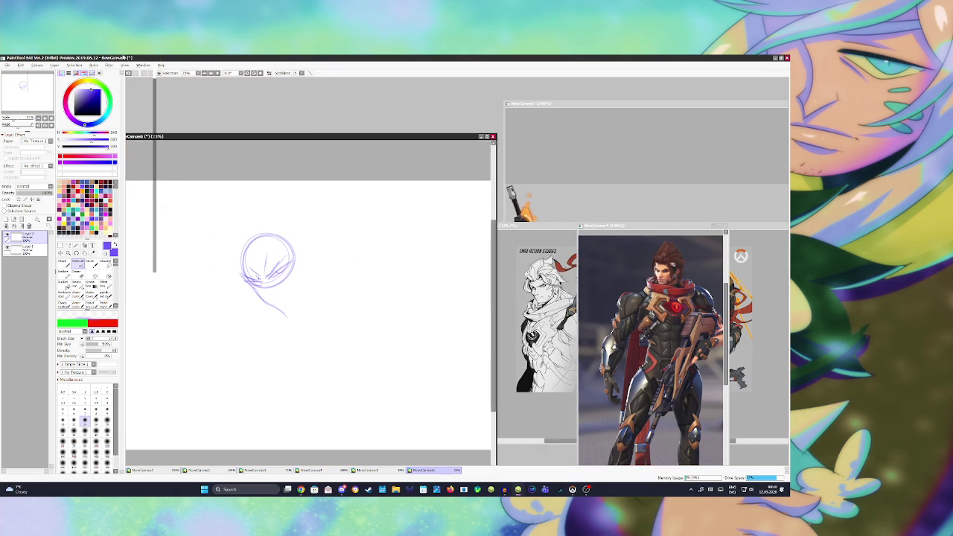
# Reopen EmreArt2.sai2 from recent files, place it lower right, and return to the sketch
pyautogui.click(9, 66)
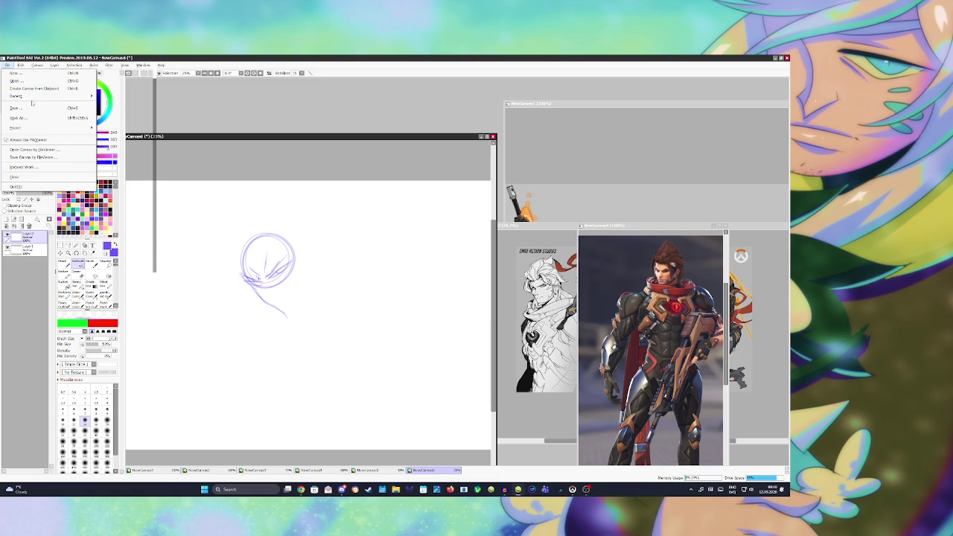
pyautogui.moveTo(16, 96)
pyautogui.click(195, 101)
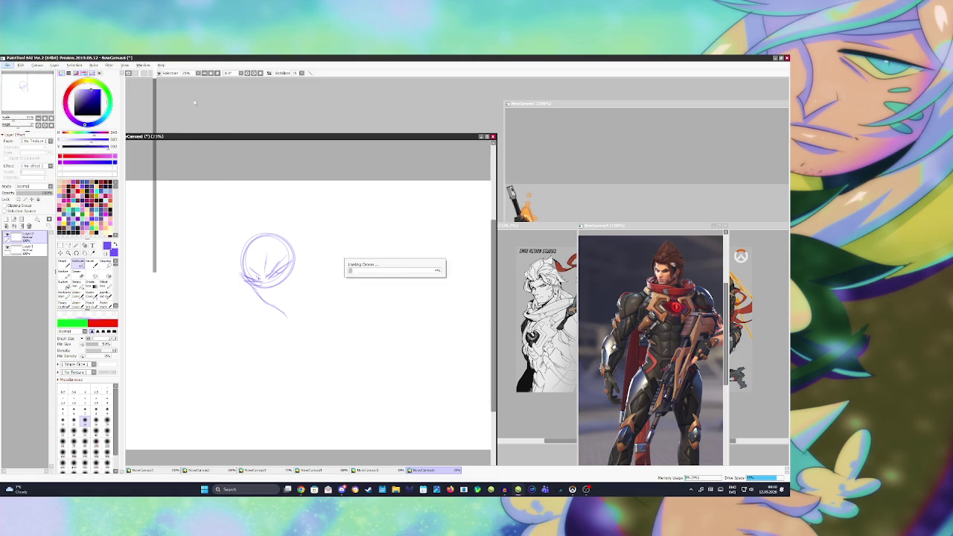
pyautogui.moveTo(358, 154)
pyautogui.mouseDown()
pyautogui.moveTo(443, 157)
pyautogui.moveTo(575, 337)
pyautogui.mouseUp()
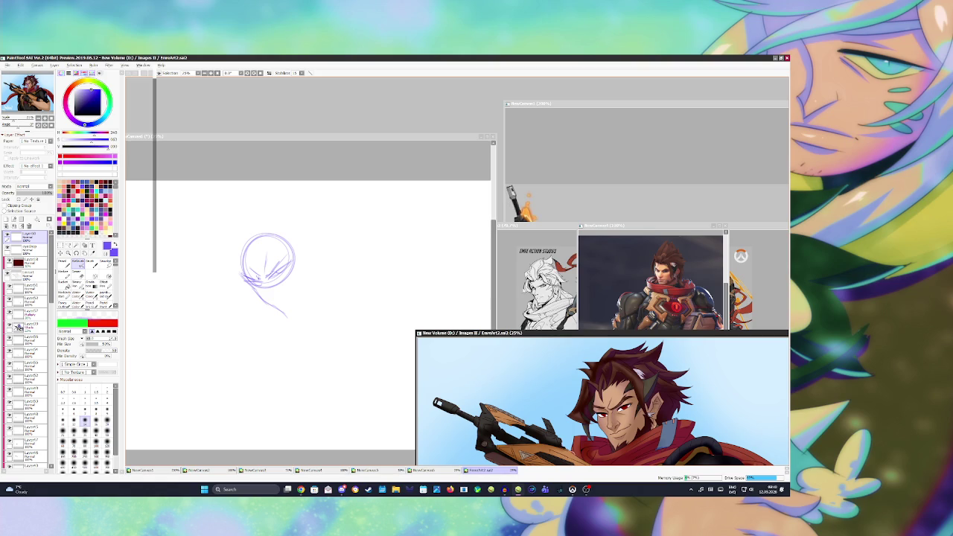
pyautogui.click(325, 297)
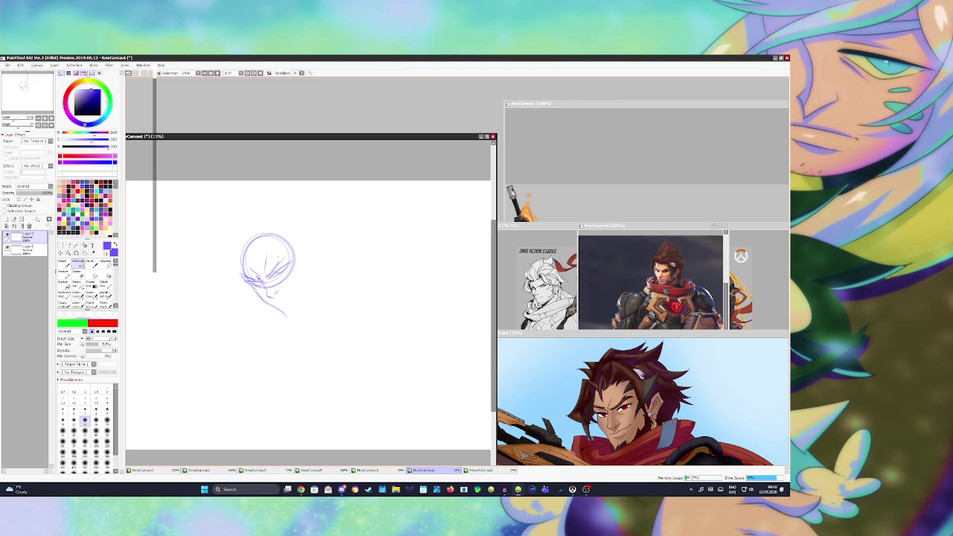
# Sketch face marks inside the head circle, undoing the stray chin strokes
pyautogui.moveTo(277, 266)
pyautogui.mouseDown()
pyautogui.moveTo(287, 248)
pyautogui.moveTo(240, 280)
pyautogui.moveTo(237, 273)
pyautogui.moveTo(239, 281)
pyautogui.mouseUp()
pyautogui.moveTo(265, 290)
pyautogui.mouseDown()
pyautogui.moveTo(273, 301)
pyautogui.moveTo(275, 286)
pyautogui.mouseUp()
pyautogui.hotkey('ctrl', 'z')
pyautogui.moveTo(276, 302); pyautogui.dragTo(288, 298)
pyautogui.hotkey('ctrl', 'z')
pyautogui.hotkey('ctrl', 'y')
pyautogui.hotkey('ctrl', 'z')
# Zoom in on the red-haired character in NewCanvas3, then undo a stroke on the sketch
pyautogui.click(754, 288)
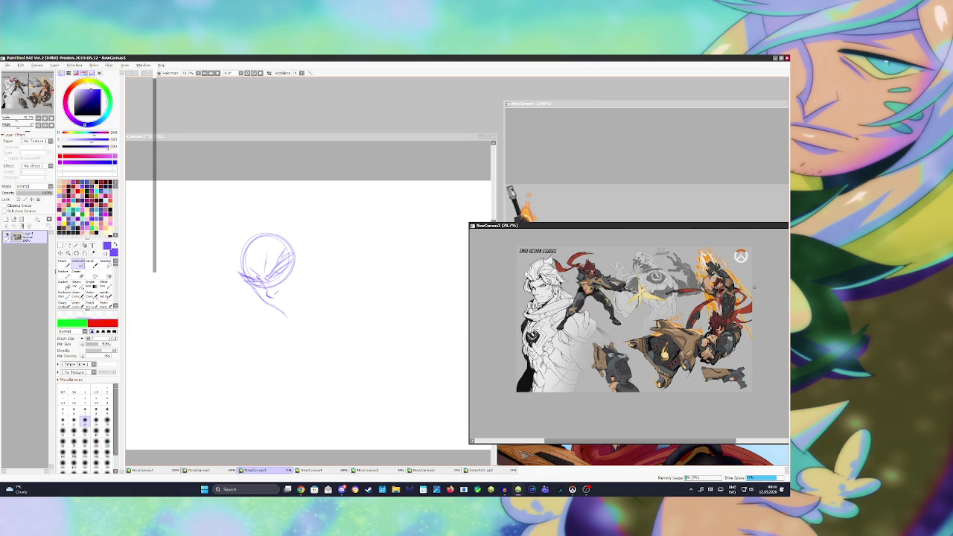
pyautogui.scroll(5, 737, 305)
pyautogui.scroll(4, 692, 334)
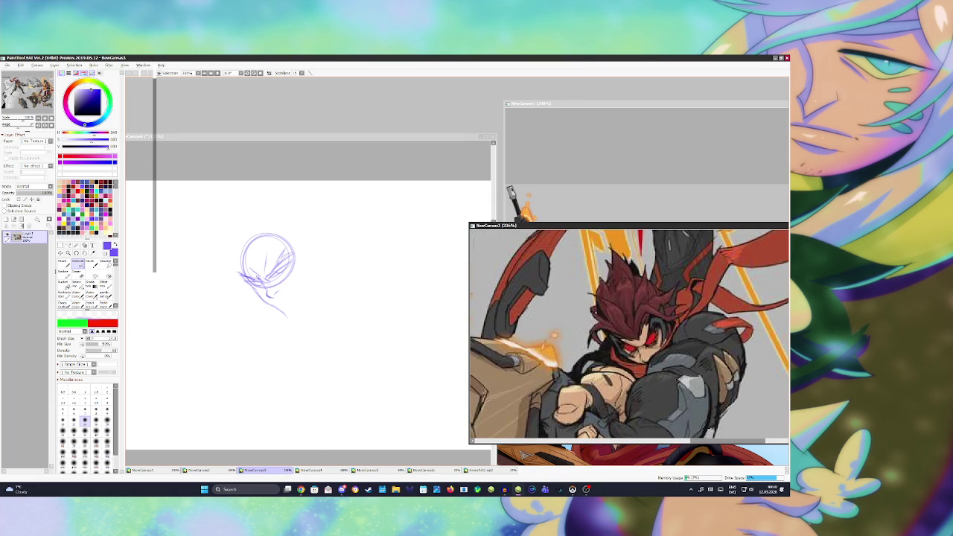
pyautogui.click(298, 269)
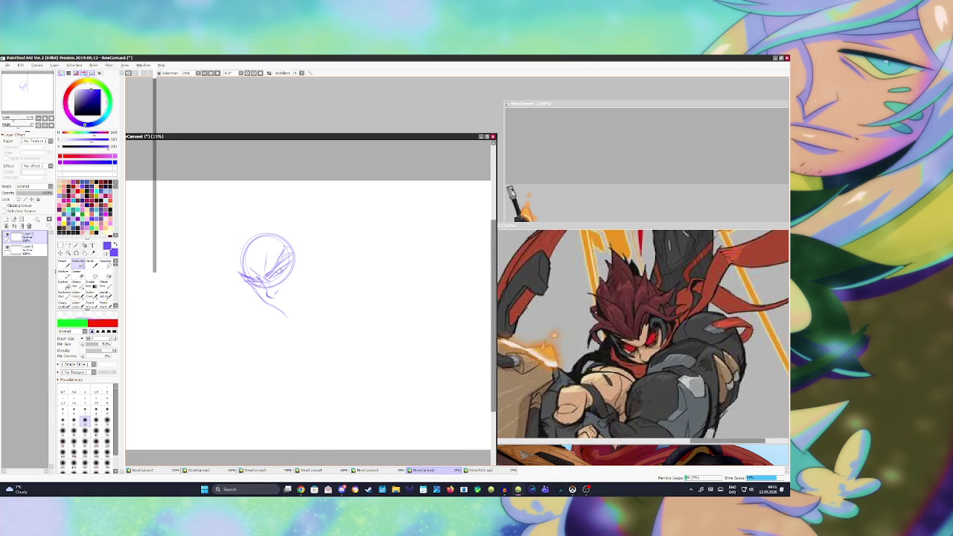
pyautogui.hotkey('ctrl', 'z')
# Brush hair arcs rising above the head, discarding a chin stroke, and flip the view to check
pyautogui.moveTo(269, 301); pyautogui.dragTo(295, 286)
pyautogui.hotkey('ctrl', 'z')
pyautogui.moveTo(249, 258)
pyautogui.mouseDown()
pyautogui.moveTo(279, 220)
pyautogui.moveTo(301, 262)
pyautogui.mouseUp()
pyautogui.moveTo(262, 252)
pyautogui.mouseDown()
pyautogui.moveTo(270, 214)
pyautogui.moveTo(324, 225)
pyautogui.moveTo(283, 239)
pyautogui.mouseUp()
pyautogui.moveTo(270, 279); pyautogui.dragTo(288, 275)
pyautogui.press('h')
pyautogui.press('h')
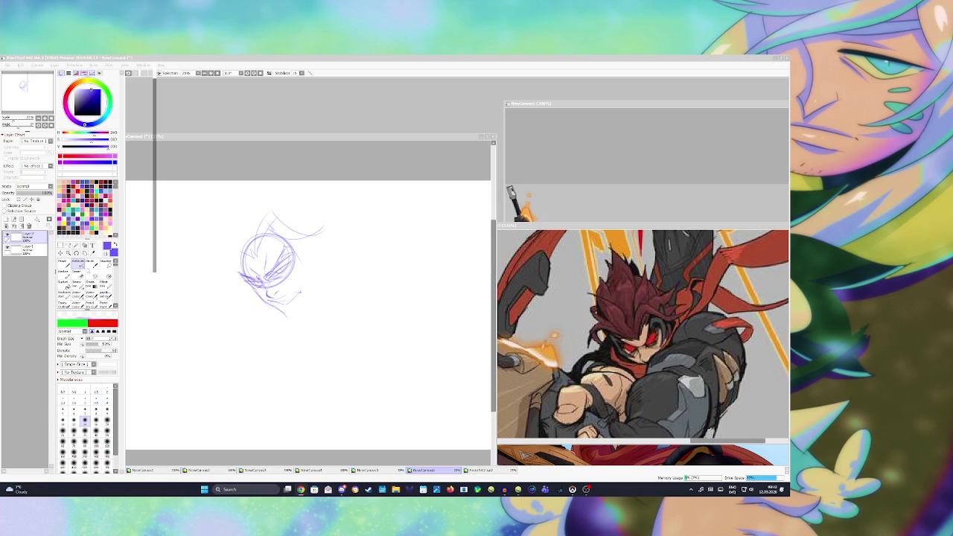
pyautogui.click(257, 279)
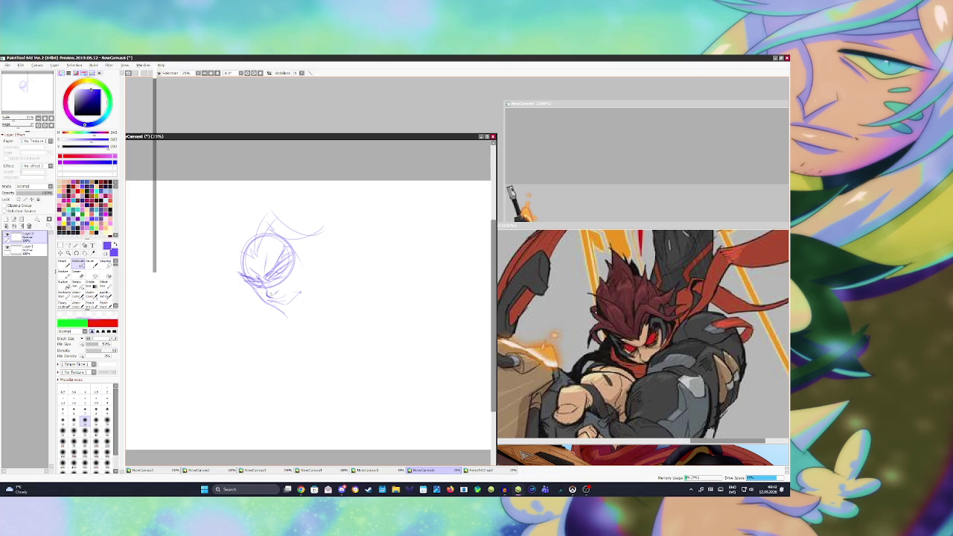
# Sketch the chin and jaw, a left hair spike, the left face side and upper-left hair
pyautogui.moveTo(276, 307)
pyautogui.mouseDown()
pyautogui.moveTo(302, 322)
pyautogui.moveTo(313, 298)
pyautogui.moveTo(296, 315)
pyautogui.moveTo(307, 275)
pyautogui.mouseUp()
pyautogui.hotkey('ctrl', 'z')
pyautogui.moveTo(251, 255)
pyautogui.mouseDown()
pyautogui.moveTo(220, 195)
pyautogui.moveTo(260, 223)
pyautogui.moveTo(256, 243)
pyautogui.moveTo(252, 226)
pyautogui.moveTo(277, 197)
pyautogui.moveTo(310, 206)
pyautogui.moveTo(270, 220)
pyautogui.mouseUp()
pyautogui.moveTo(248, 256)
pyautogui.mouseDown()
pyautogui.moveTo(215, 219)
pyautogui.moveTo(228, 245)
pyautogui.mouseUp()
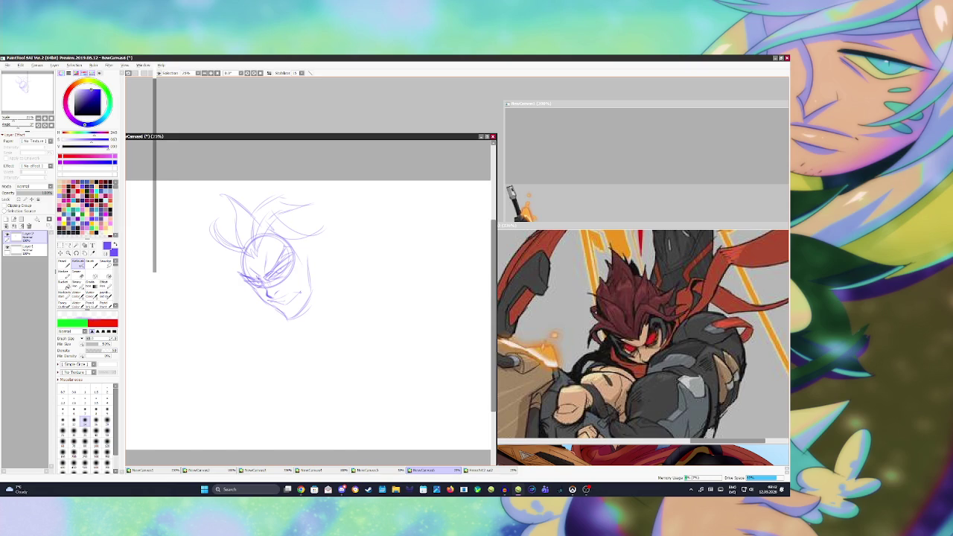
pyautogui.moveTo(224, 192); pyautogui.dragTo(237, 237)
pyautogui.moveTo(243, 204)
pyautogui.mouseDown()
pyautogui.moveTo(254, 224)
pyautogui.moveTo(240, 257)
pyautogui.moveTo(253, 262)
pyautogui.moveTo(231, 246)
pyautogui.moveTo(242, 279)
pyautogui.mouseUp()
# Darken the eye area, define both face sides, and sketch the hair's top edge and strands
pyautogui.moveTo(272, 259); pyautogui.dragTo(271, 240)
pyautogui.moveTo(274, 255)
pyautogui.mouseDown()
pyautogui.moveTo(299, 243)
pyautogui.moveTo(295, 290)
pyautogui.mouseUp()
pyautogui.moveTo(307, 246); pyautogui.dragTo(300, 286)
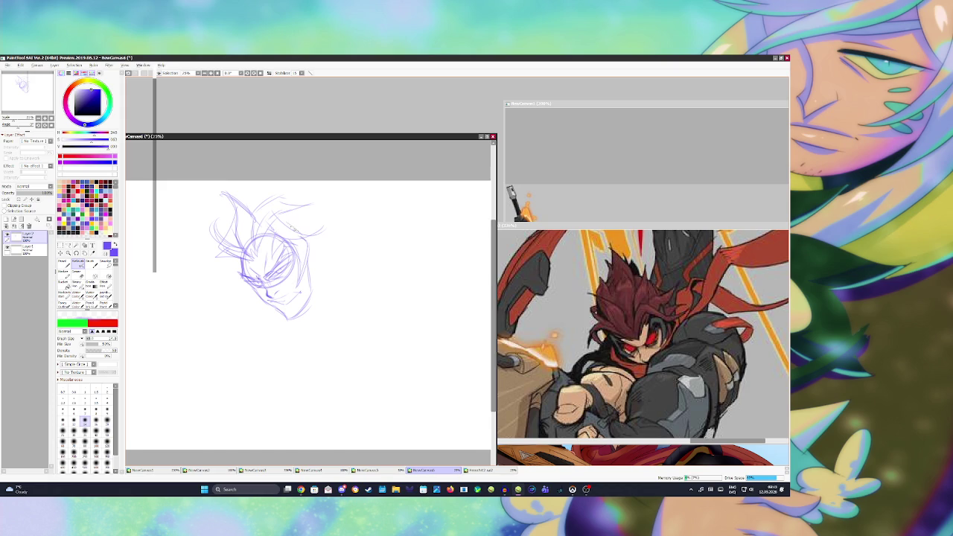
pyautogui.moveTo(289, 216); pyautogui.dragTo(301, 232)
pyautogui.moveTo(274, 199)
pyautogui.mouseDown()
pyautogui.moveTo(260, 195)
pyautogui.moveTo(313, 195)
pyautogui.mouseUp()
pyautogui.moveTo(240, 264)
pyautogui.mouseDown()
pyautogui.moveTo(220, 289)
pyautogui.moveTo(246, 250)
pyautogui.mouseUp()
pyautogui.moveTo(305, 240); pyautogui.dragTo(303, 252)
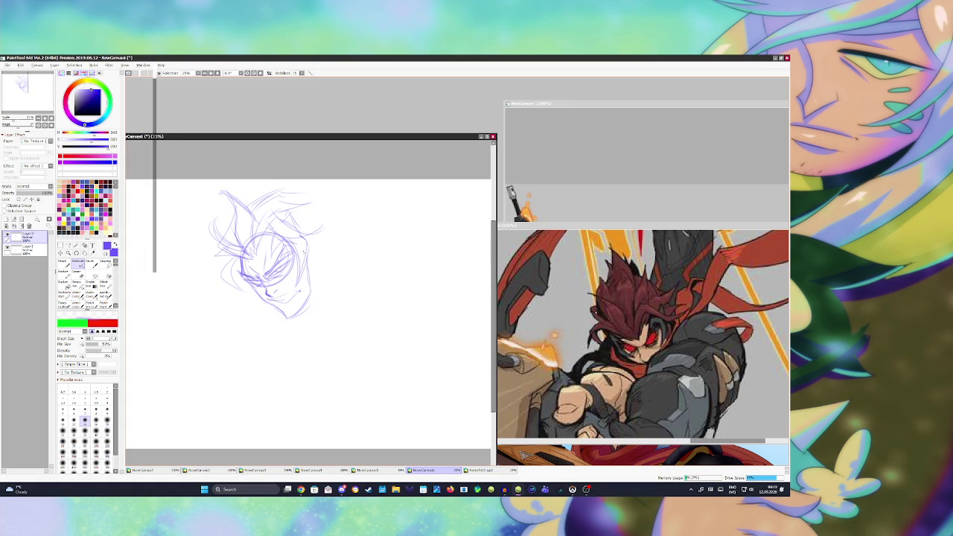
pyautogui.click(629, 335)
# Zoom the reference sheet from 70.7% to about 204% on the red-haired gunner
pyautogui.scroll(-2, 629, 335)
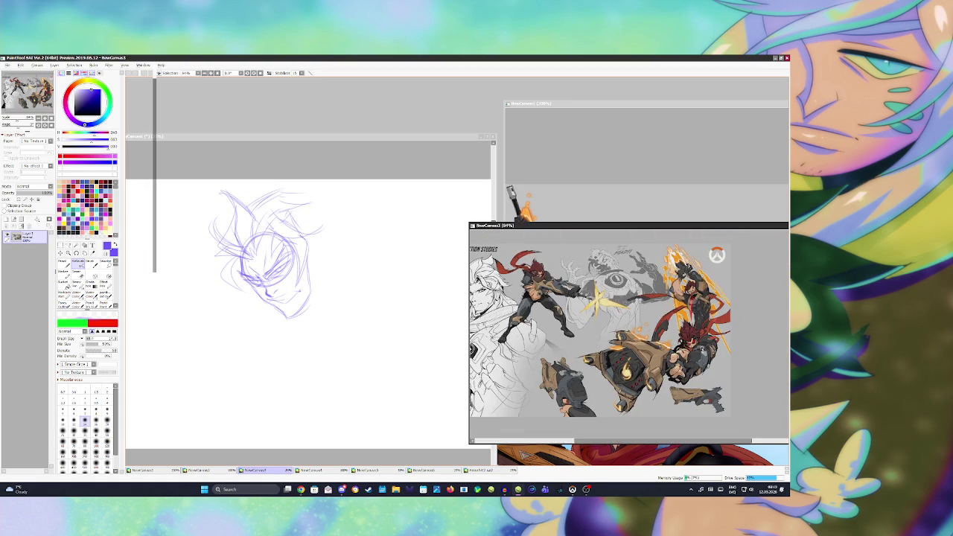
pyautogui.scroll(-1, 629, 335)
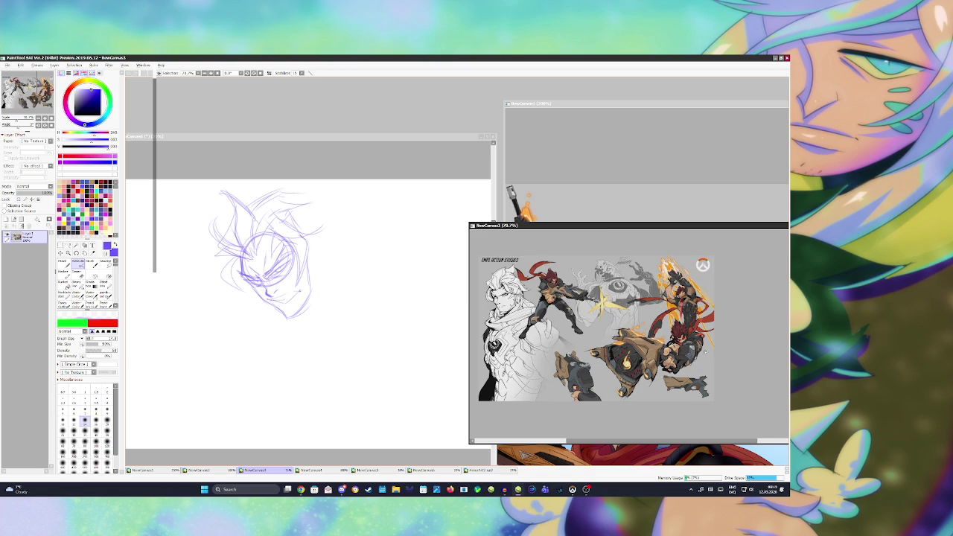
pyautogui.scroll(3, 705, 353)
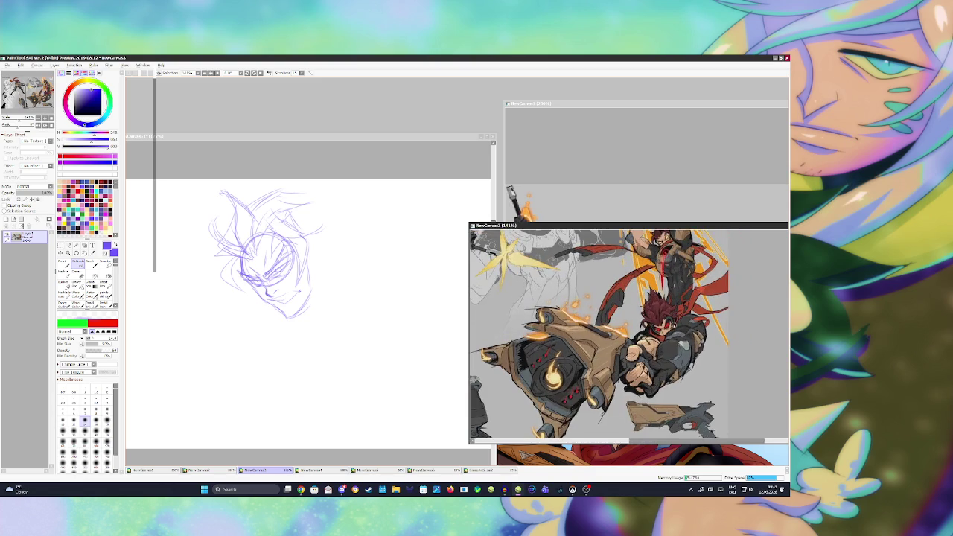
pyautogui.scroll(2, 674, 327)
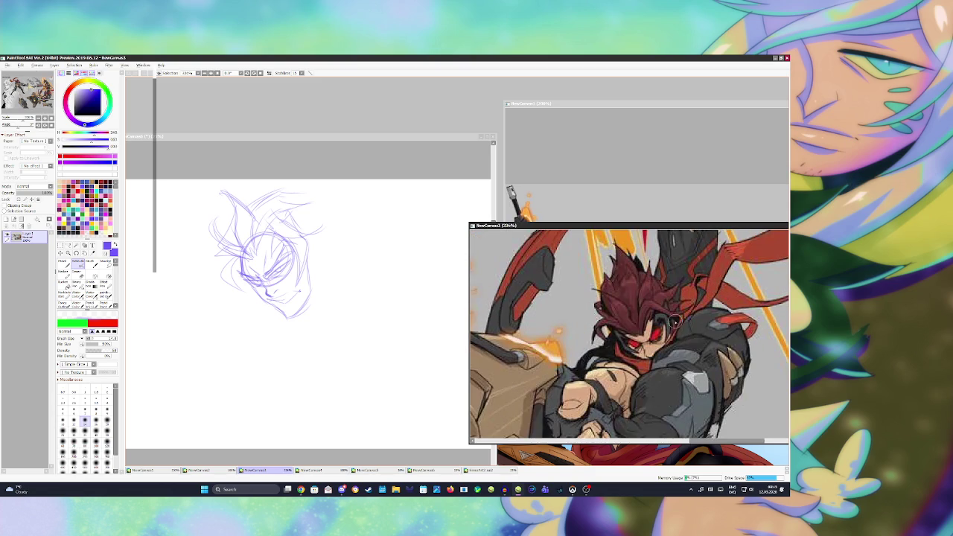
# Erase the small stray marks near the chin while the view is temporarily mirrored
pyautogui.click(442, 293)
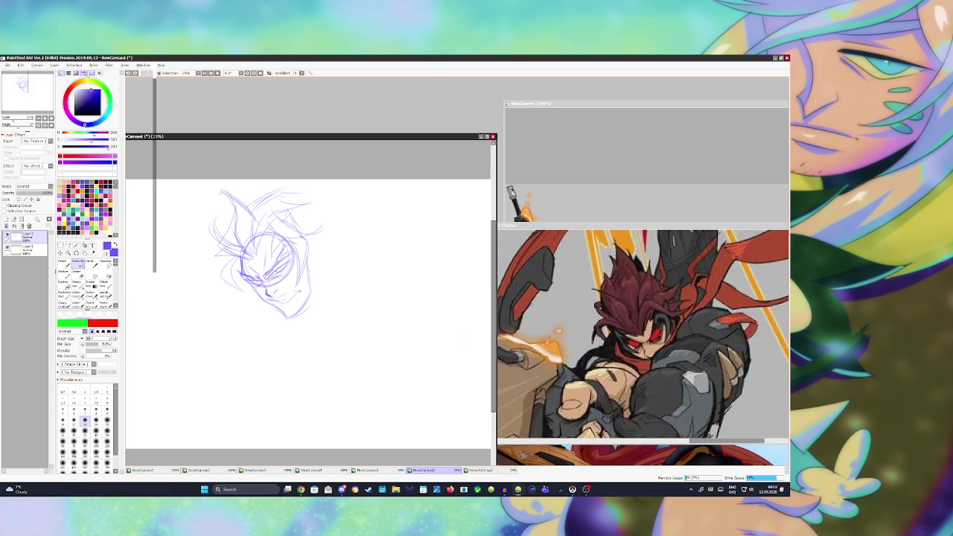
pyautogui.press('e')
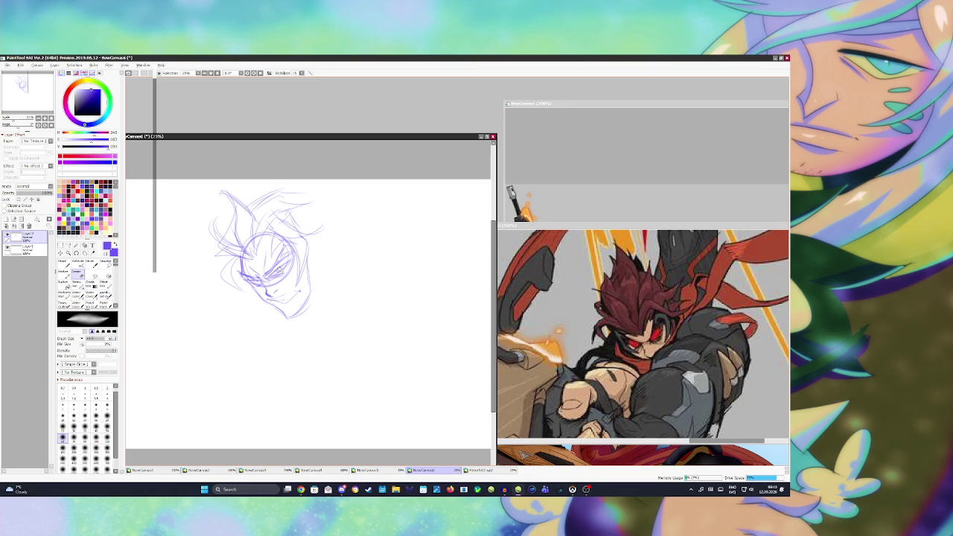
pyautogui.press('n')
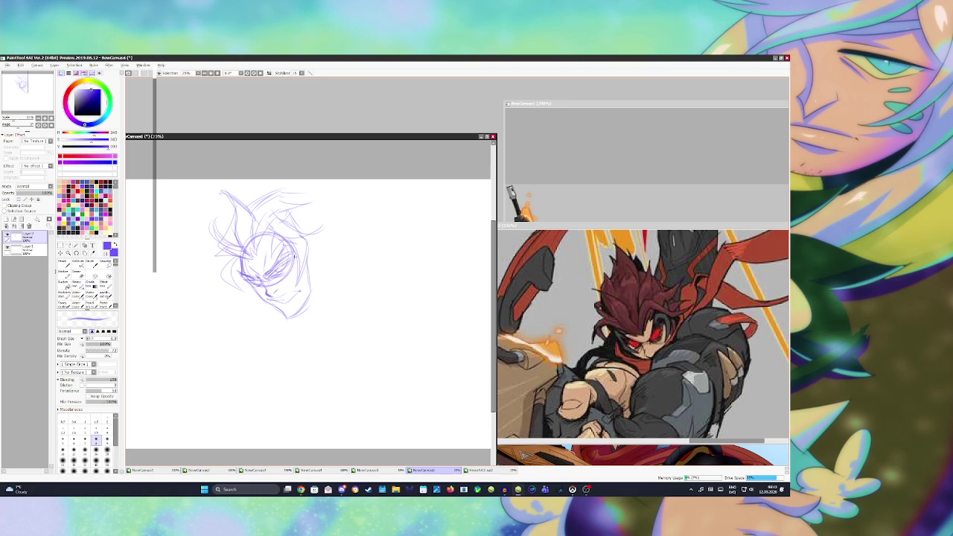
pyautogui.press('v')
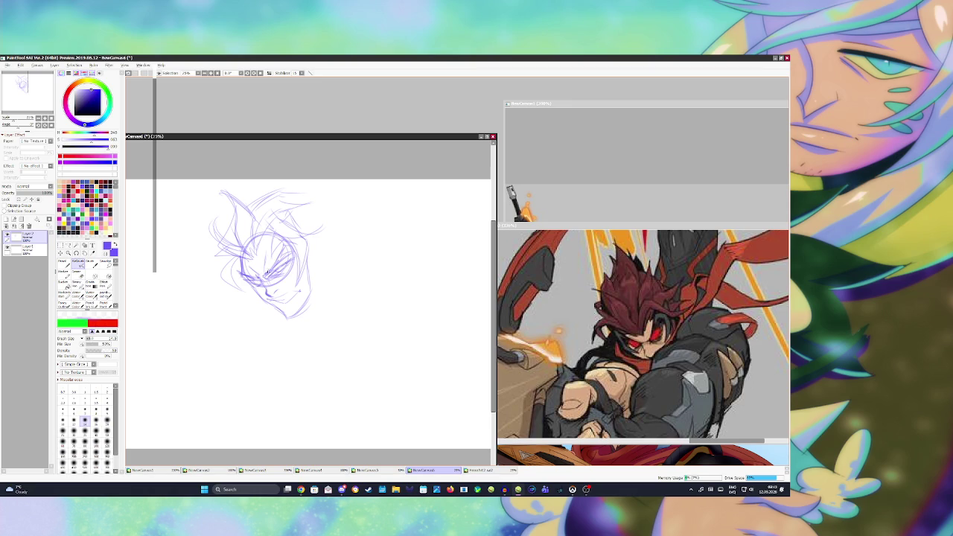
pyautogui.press('h')
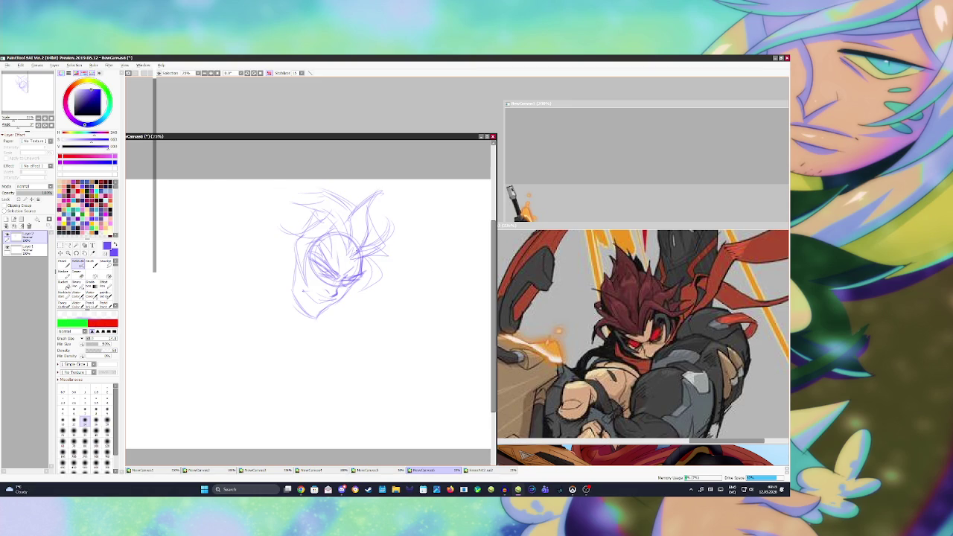
pyautogui.press('e')
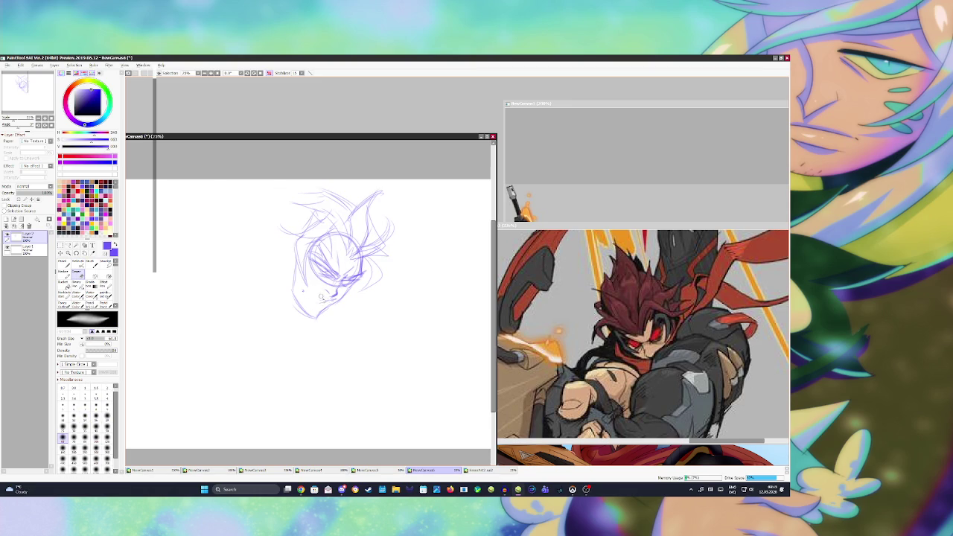
pyautogui.moveTo(312, 303); pyautogui.dragTo(319, 306)
pyautogui.press('h')
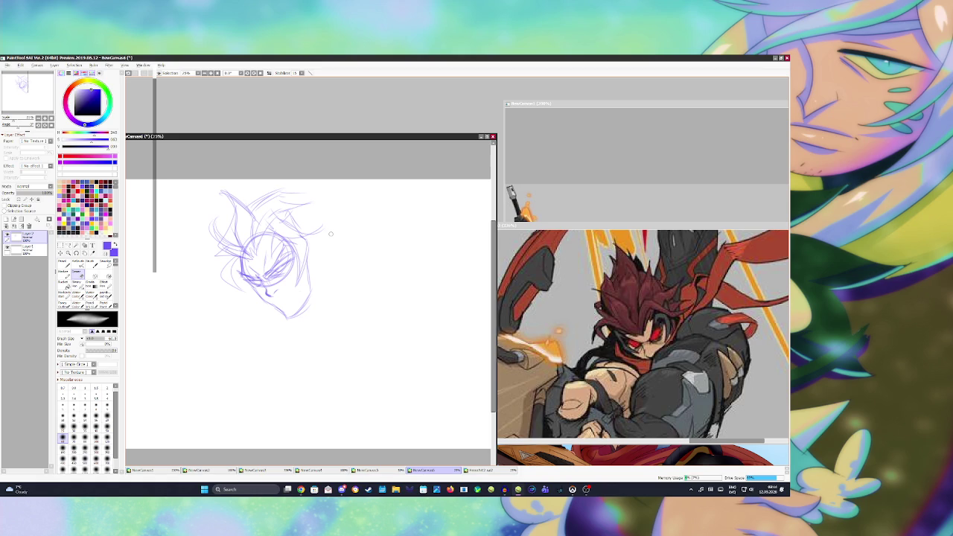
# Add purple strokes to the lower face and chin, upper-right hair spikes, and face side
pyautogui.press('n')
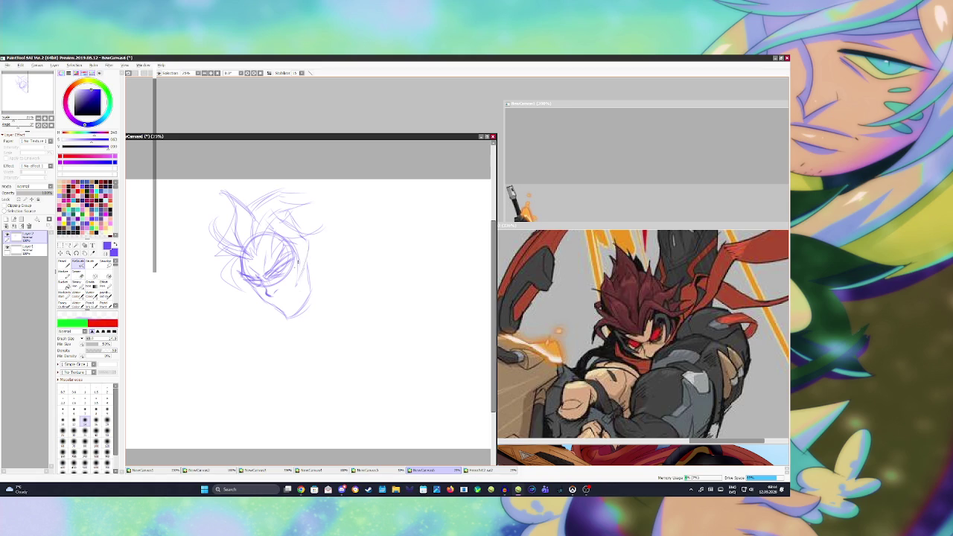
pyautogui.moveTo(247, 279); pyautogui.dragTo(253, 310)
pyautogui.moveTo(261, 200)
pyautogui.mouseDown()
pyautogui.moveTo(303, 181)
pyautogui.moveTo(336, 195)
pyautogui.moveTo(340, 223)
pyautogui.moveTo(328, 228)
pyautogui.moveTo(349, 236)
pyautogui.moveTo(316, 235)
pyautogui.moveTo(318, 243)
pyautogui.mouseUp()
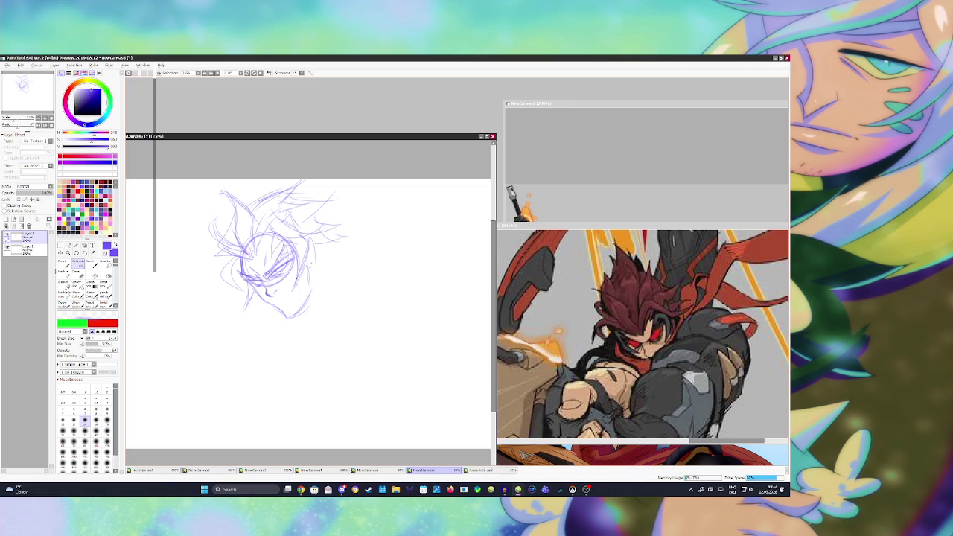
pyautogui.press('h')
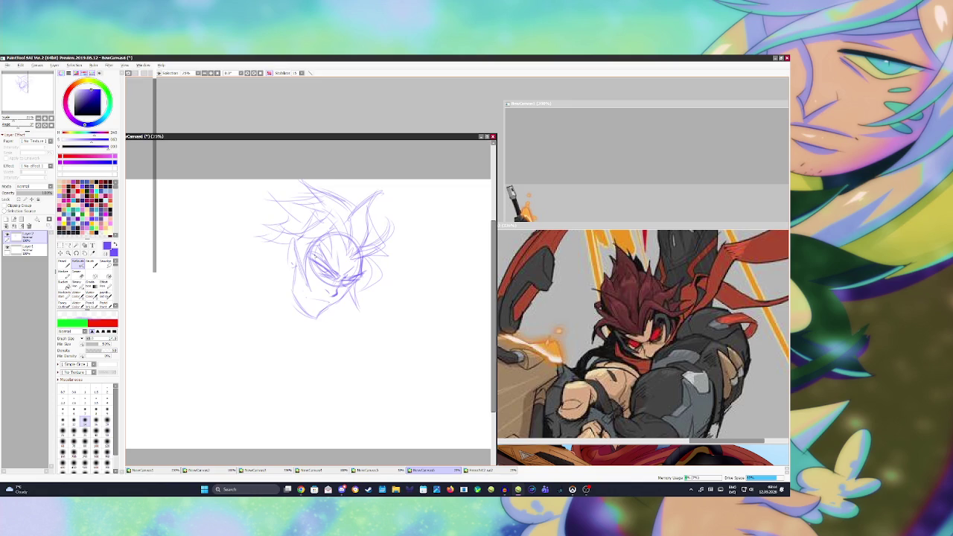
pyautogui.moveTo(285, 239)
pyautogui.mouseDown()
pyautogui.moveTo(276, 272)
pyautogui.moveTo(279, 266)
pyautogui.mouseUp()
# Zoom in and out across the reference sheet's poses, ending close on the raised-arms character
pyautogui.click(607, 300)
pyautogui.scroll(-4, 607, 299)
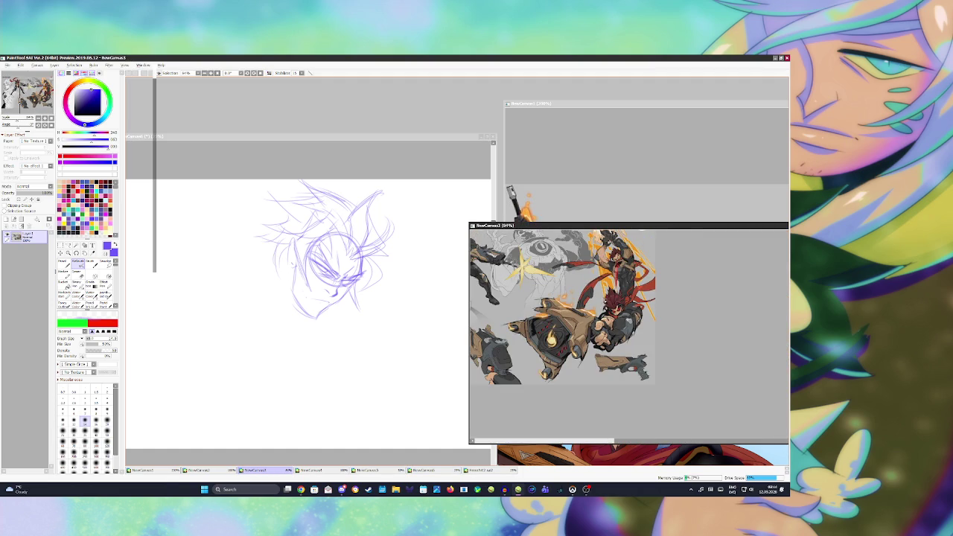
pyautogui.scroll(7, 630, 255)
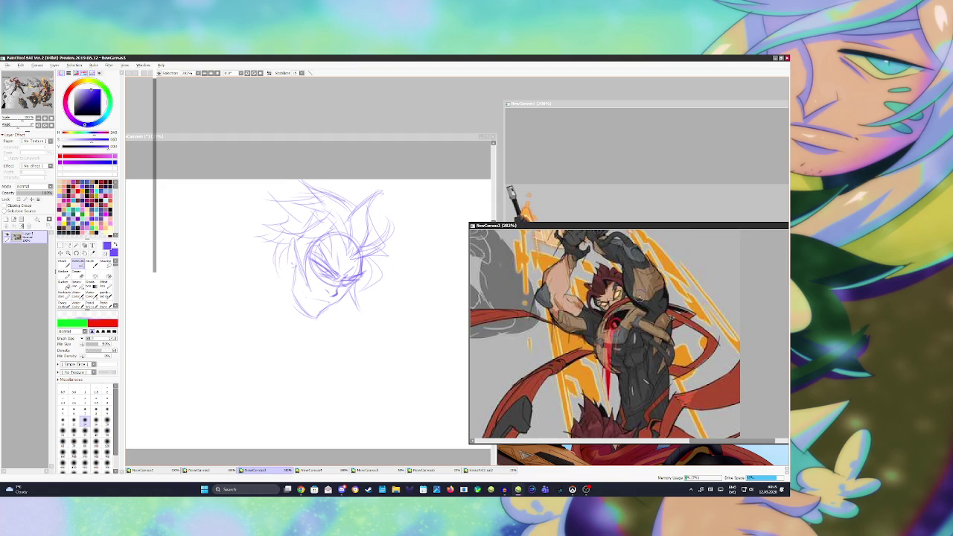
pyautogui.scroll(2, 638, 296)
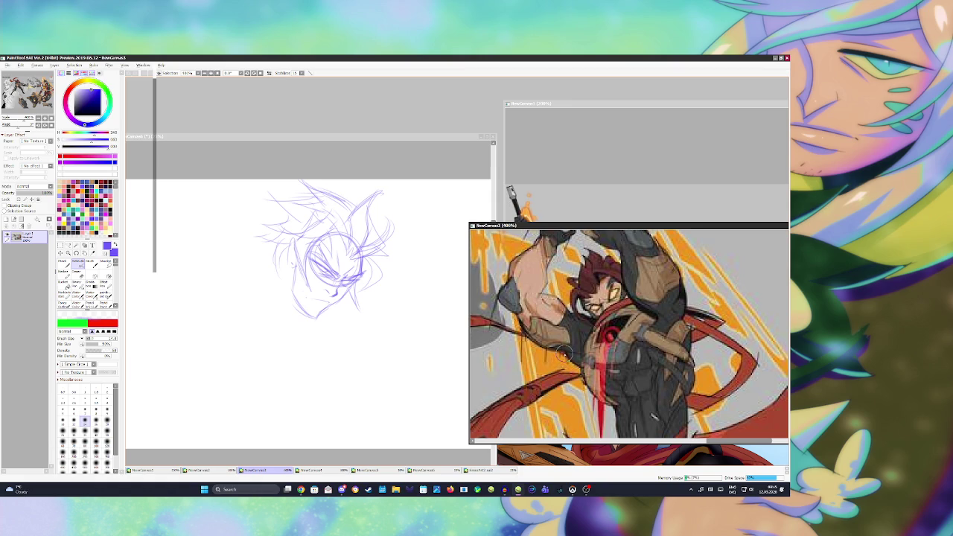
pyautogui.scroll(-2, 565, 355)
pyautogui.scroll(-3, 596, 343)
pyautogui.scroll(-3, 641, 336)
pyautogui.scroll(-3, 651, 331)
pyautogui.scroll(2, 584, 299)
pyautogui.scroll(2, 584, 299)
pyautogui.scroll(1, 585, 302)
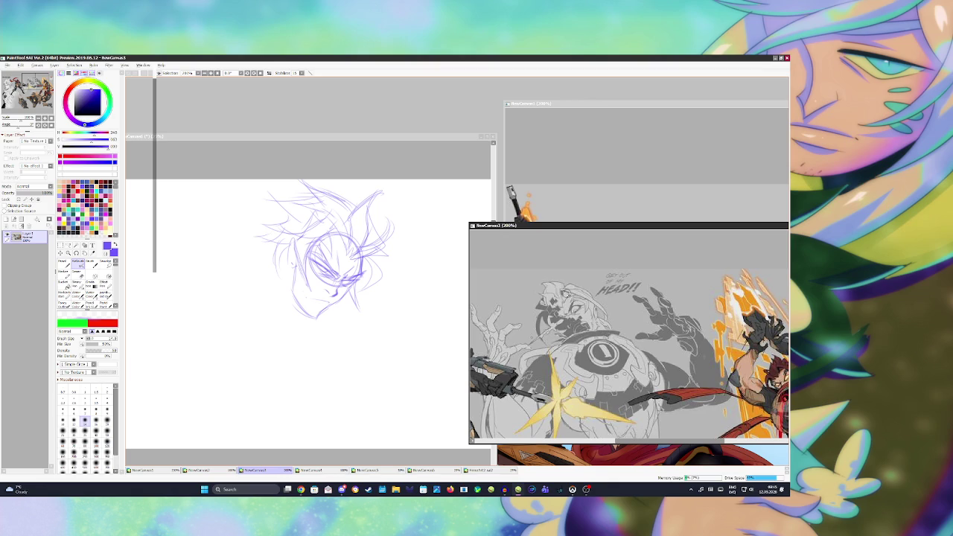
pyautogui.scroll(-1, 574, 277)
pyautogui.scroll(-2, 596, 283)
pyautogui.scroll(-1, 626, 289)
pyautogui.scroll(-2, 629, 287)
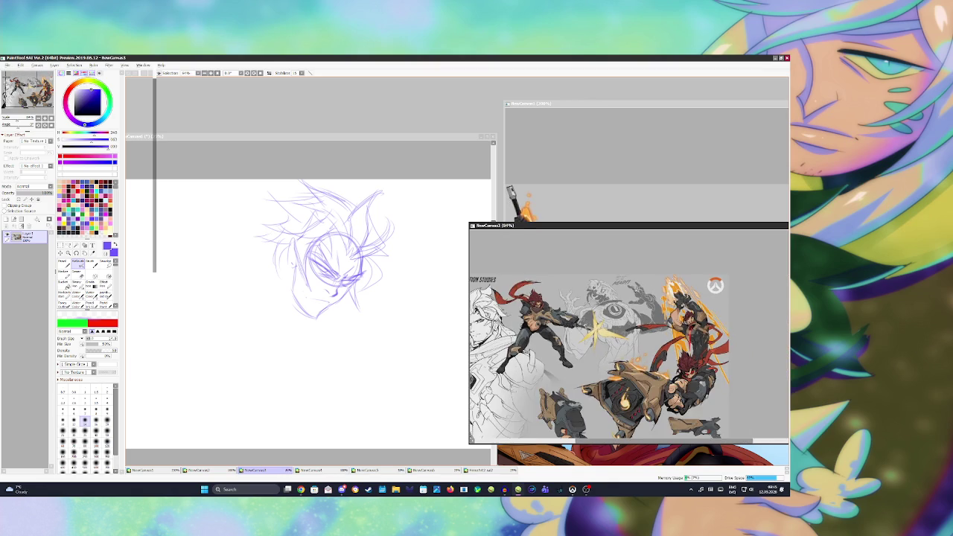
pyautogui.scroll(3, 618, 290)
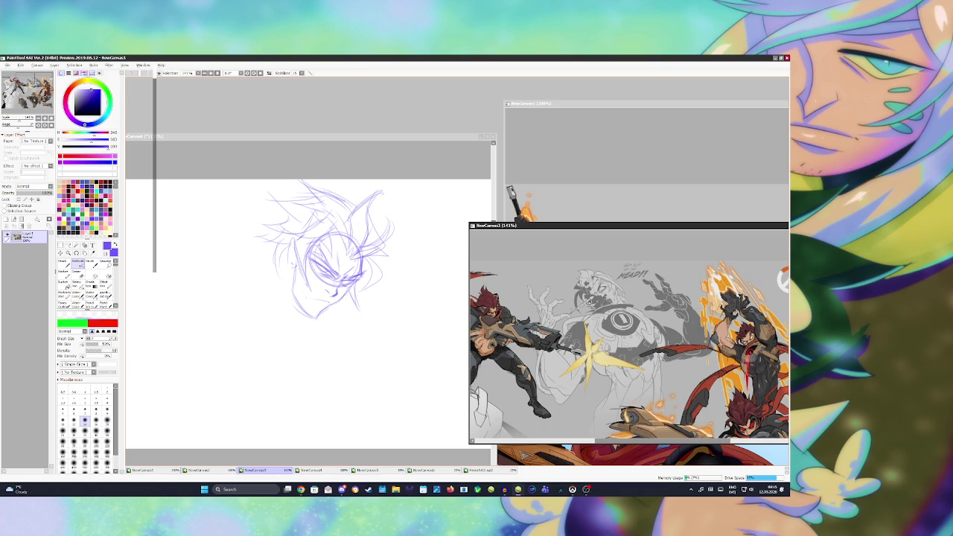
pyautogui.scroll(-1, 588, 302)
pyautogui.scroll(-1, 588, 302)
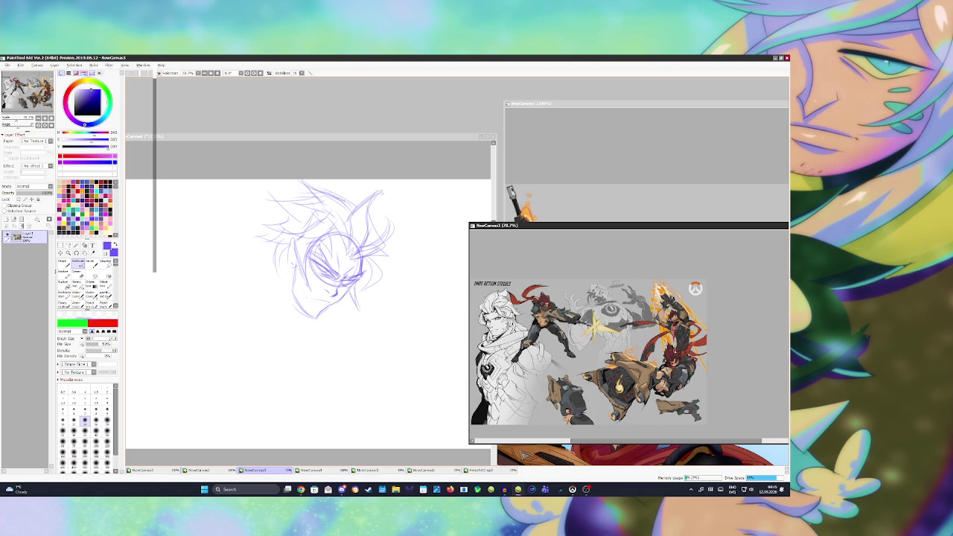
pyautogui.scroll(1, 676, 358)
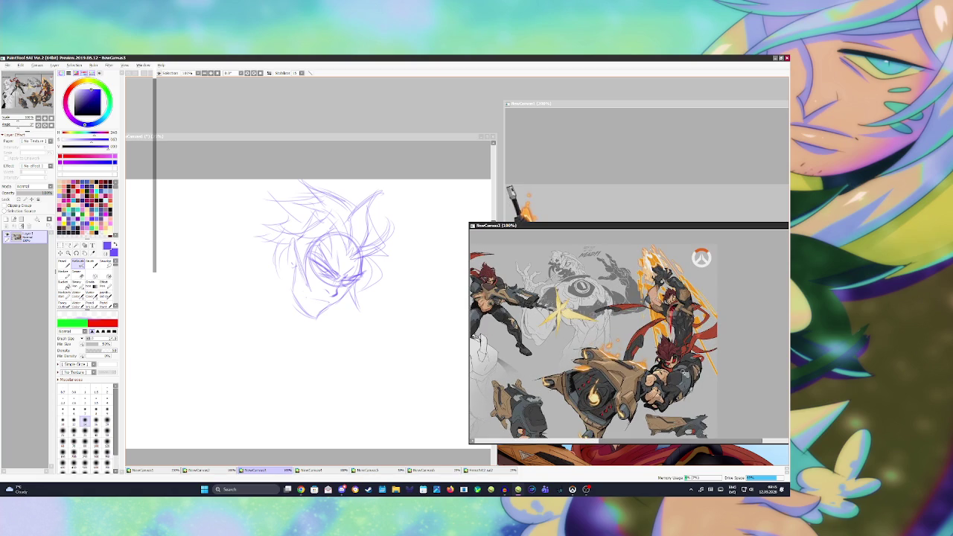
pyautogui.scroll(1, 682, 362)
pyautogui.scroll(1, 673, 317)
# Erase the old chin lines with a larger eraser, then redraw the eyes and chin
pyautogui.click(309, 305)
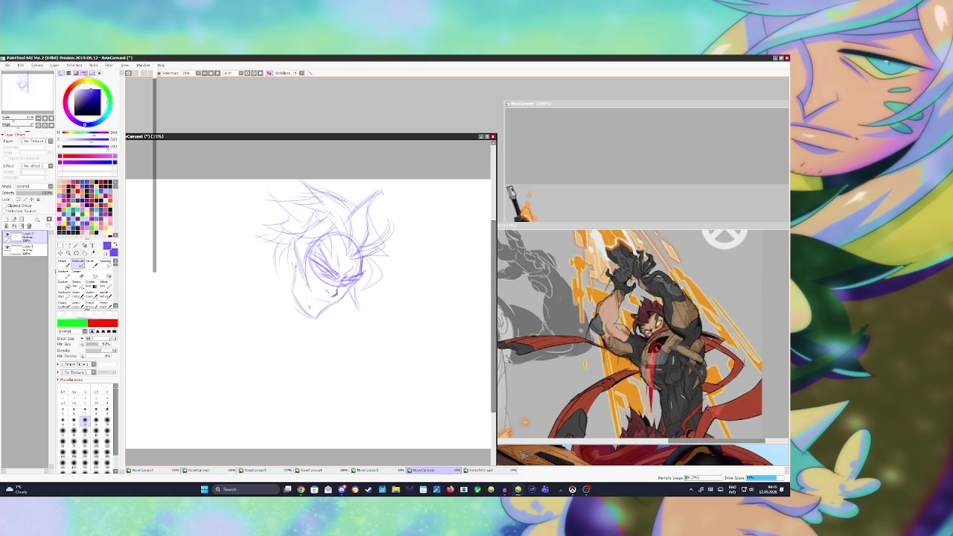
pyautogui.hscroll(2, 364, 286)
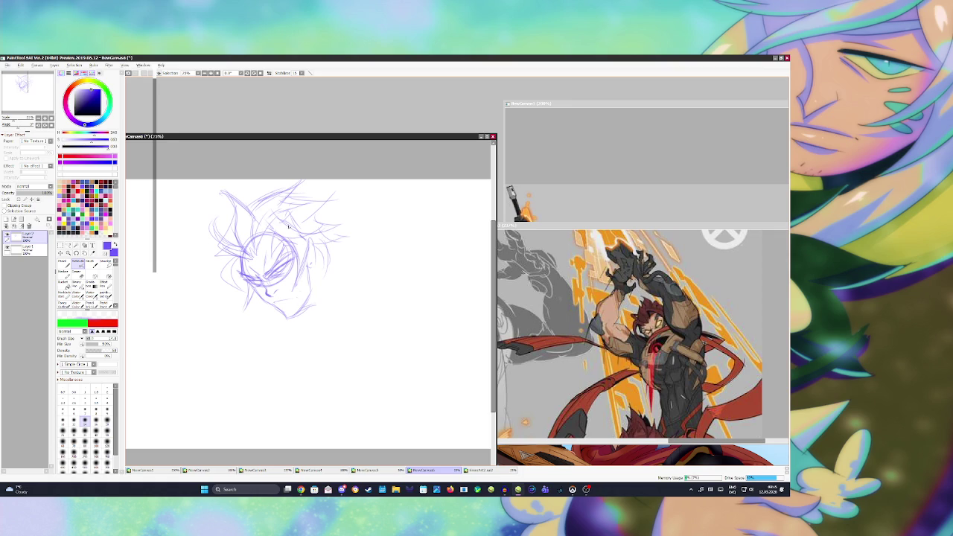
pyautogui.press('e')
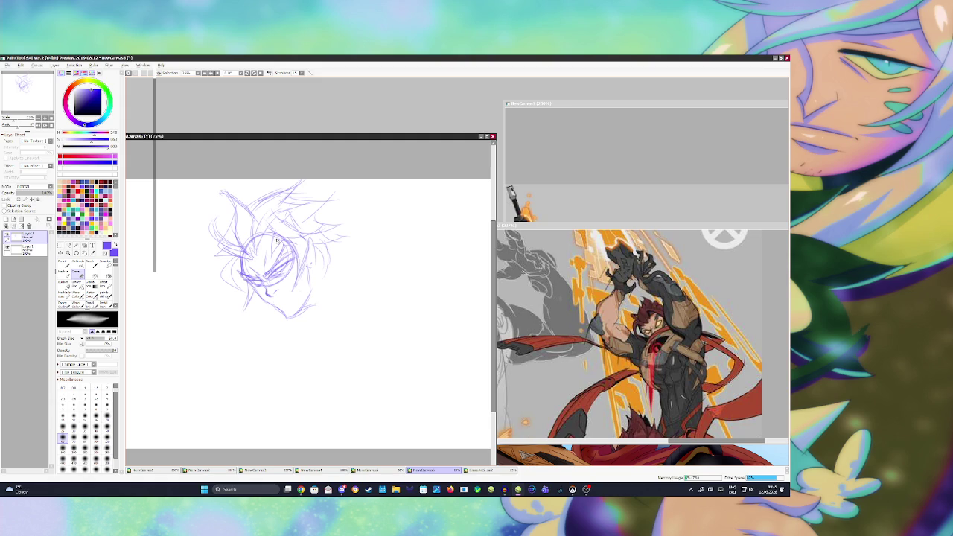
pyautogui.press(']')
pyautogui.press(']')
pyautogui.press(']')
pyautogui.press(']')
pyautogui.moveTo(268, 309); pyautogui.dragTo(313, 300)
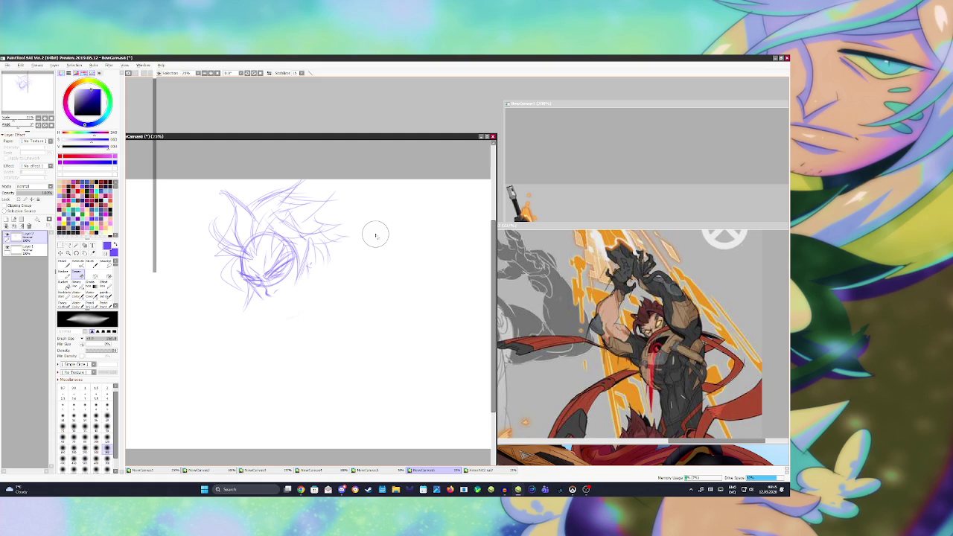
pyautogui.scroll(-2, 375, 236)
pyautogui.scroll(1, 375, 236)
pyautogui.press('b')
pyautogui.moveTo(290, 267)
pyautogui.mouseDown()
pyautogui.moveTo(327, 283)
pyautogui.moveTo(295, 293)
pyautogui.mouseUp()
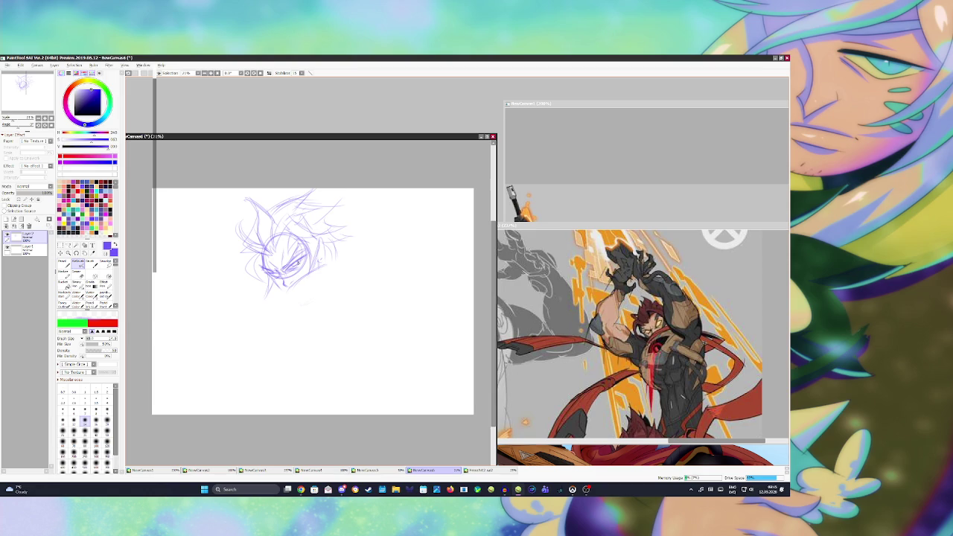